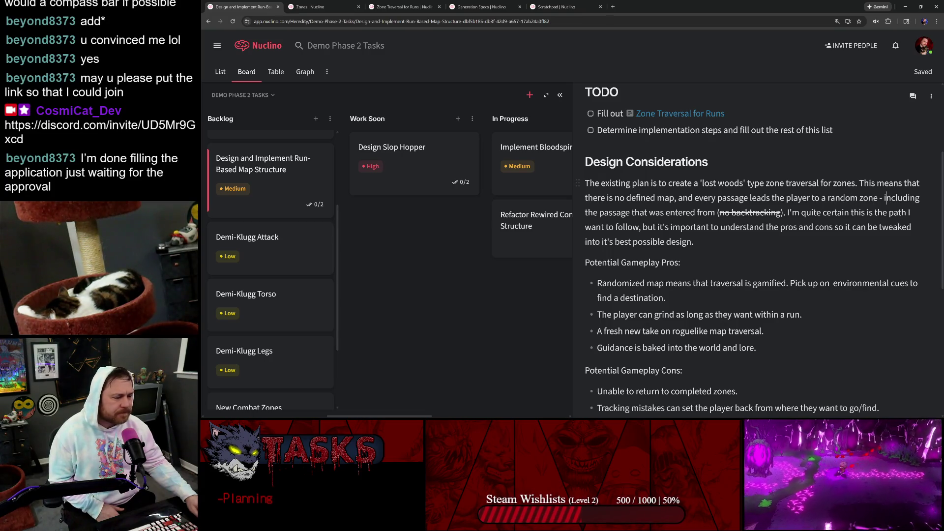
scroll(752, 258, down, 2)
scroll(753, 259, down, 1)
scroll(753, 258, up, 4)
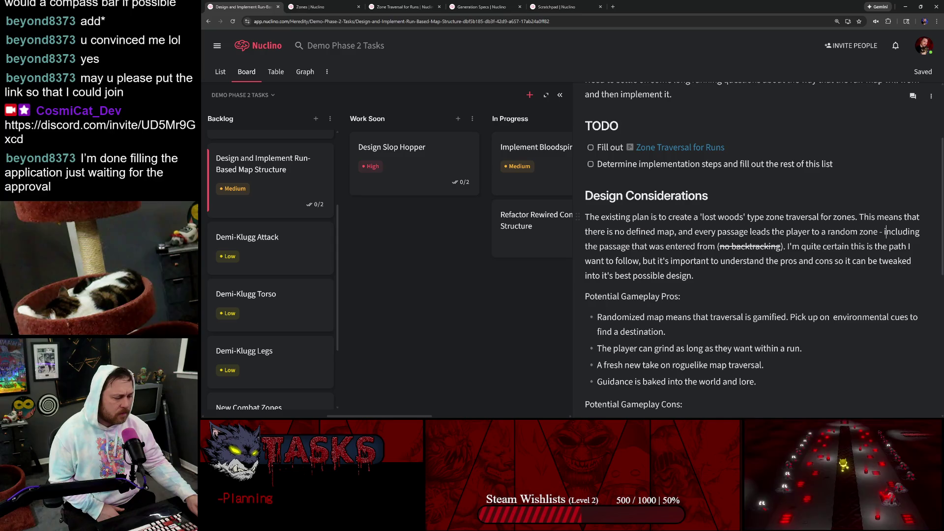
Review the intro's 'no backtracking' phrase and each of the four Pros bullets without changing them
drag(719, 246, 780, 247)
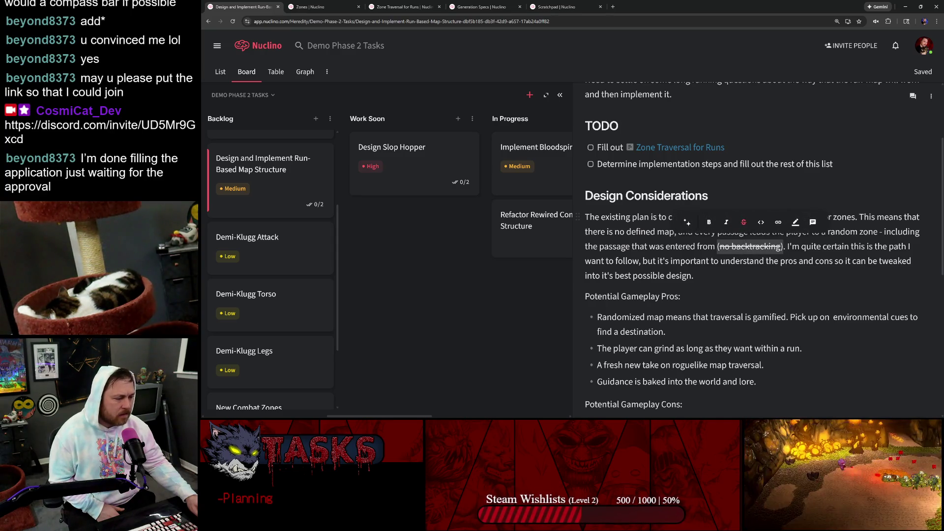
click(799, 245)
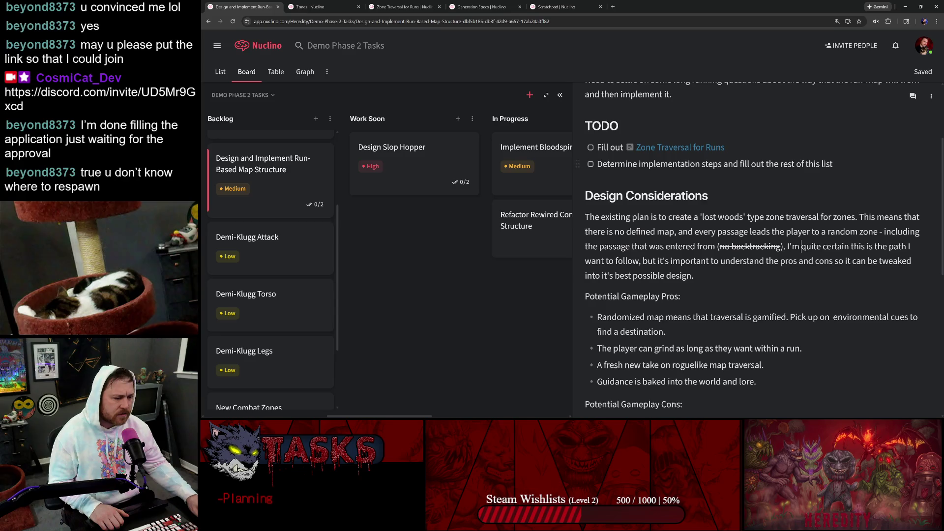
scroll(752, 258, down, 2)
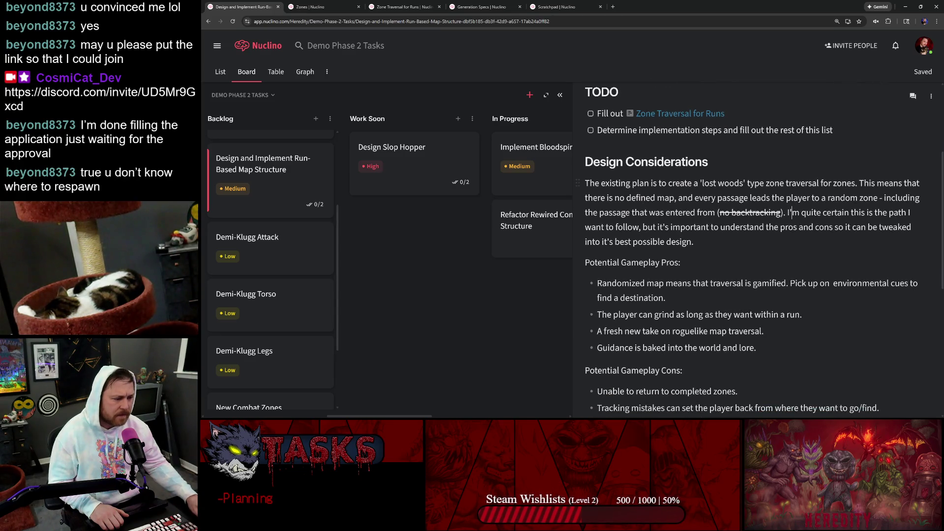
scroll(752, 258, down, 5)
scroll(752, 259, up, 3)
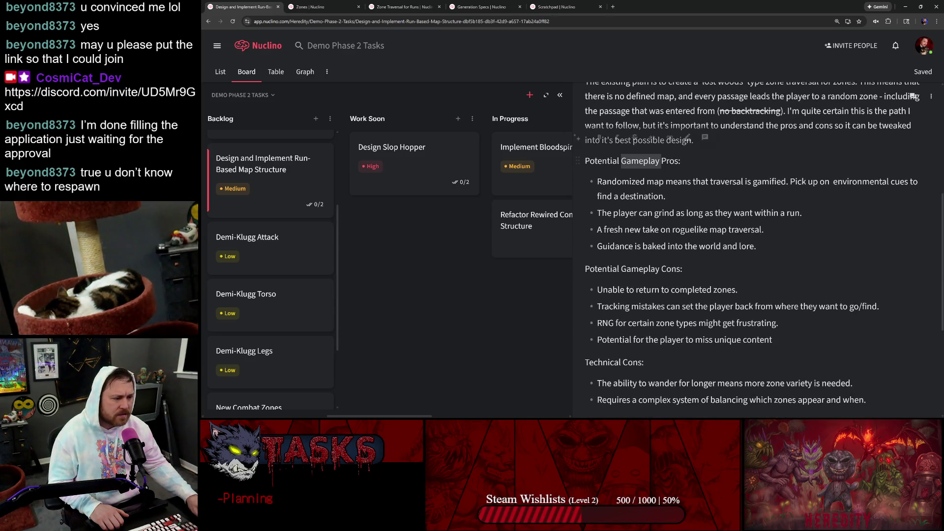
click(617, 182)
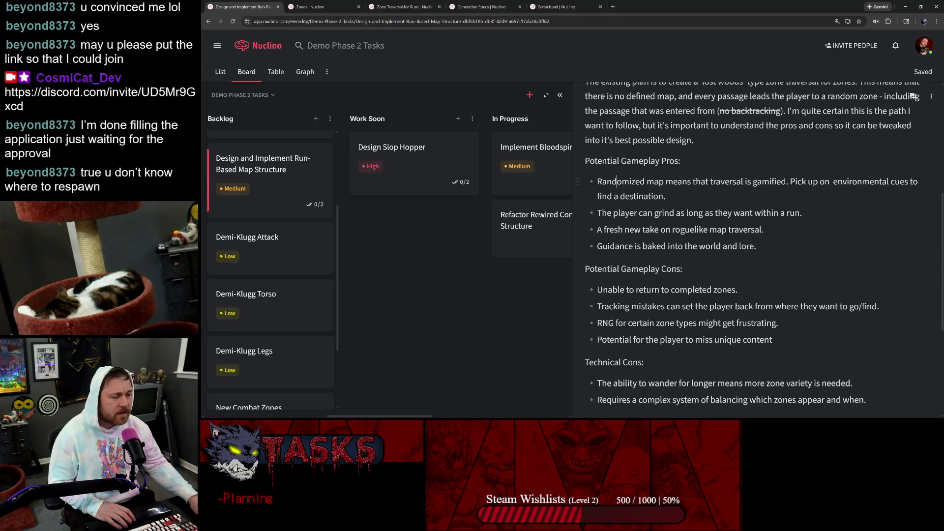
key(shift+Down)
key(shift+Down)
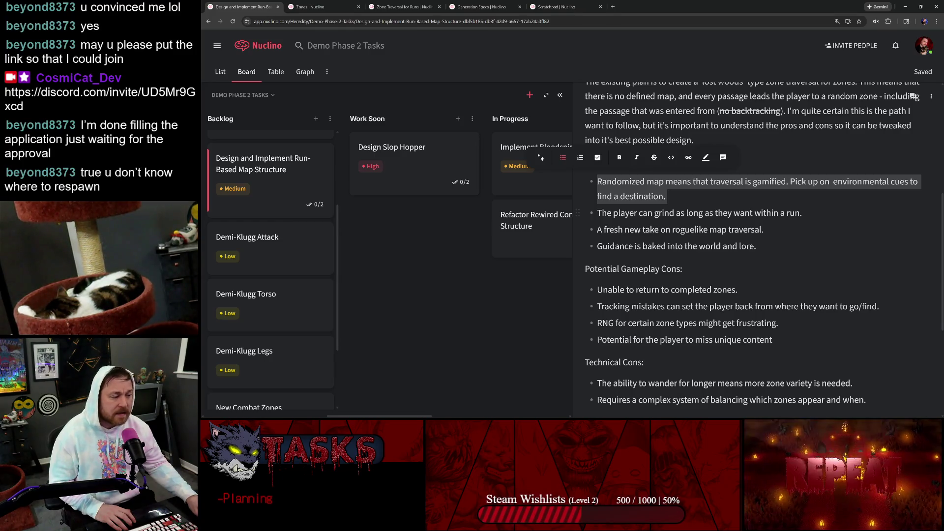
triple_click(694, 213)
click(603, 230)
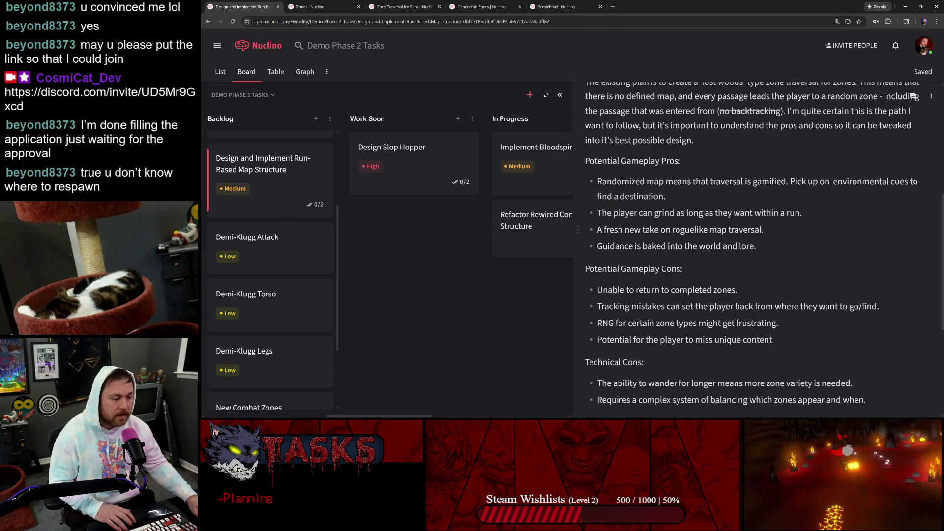
triple_click(680, 229)
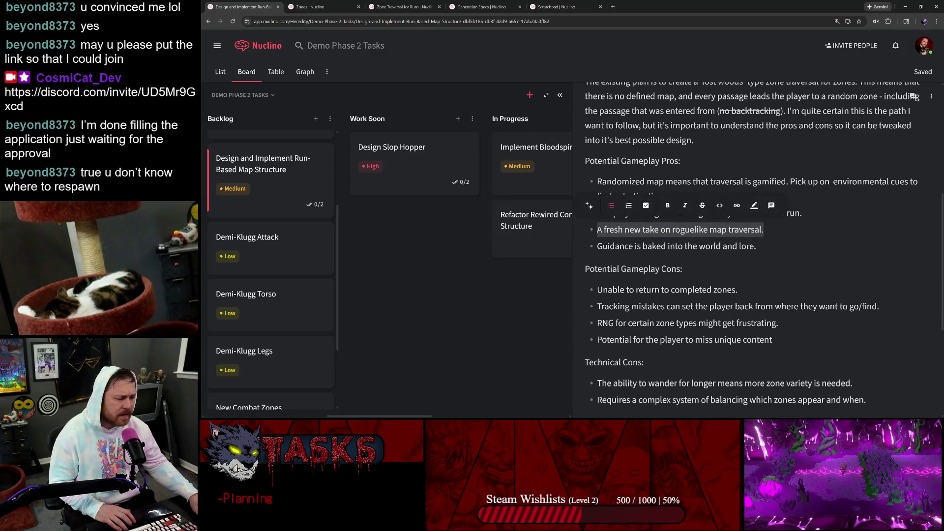
click(764, 229)
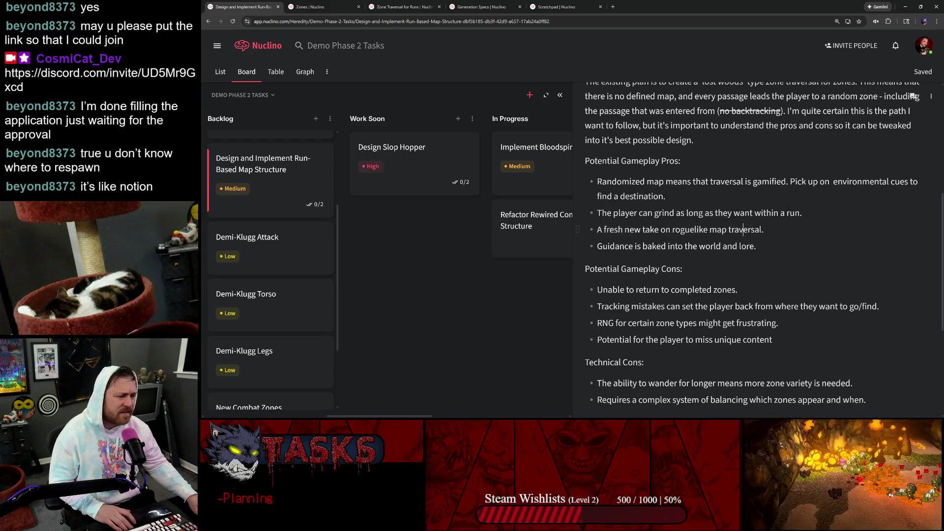
drag(764, 229, 597, 229)
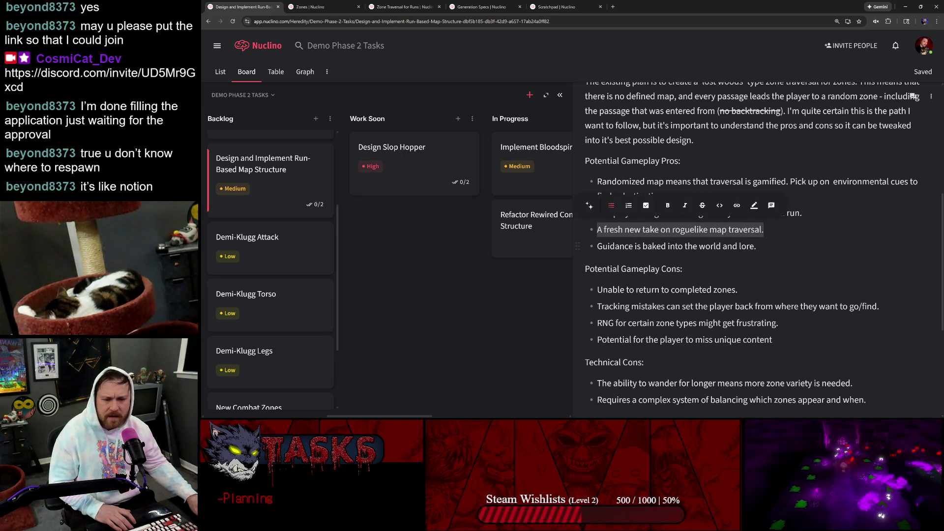
click(655, 246)
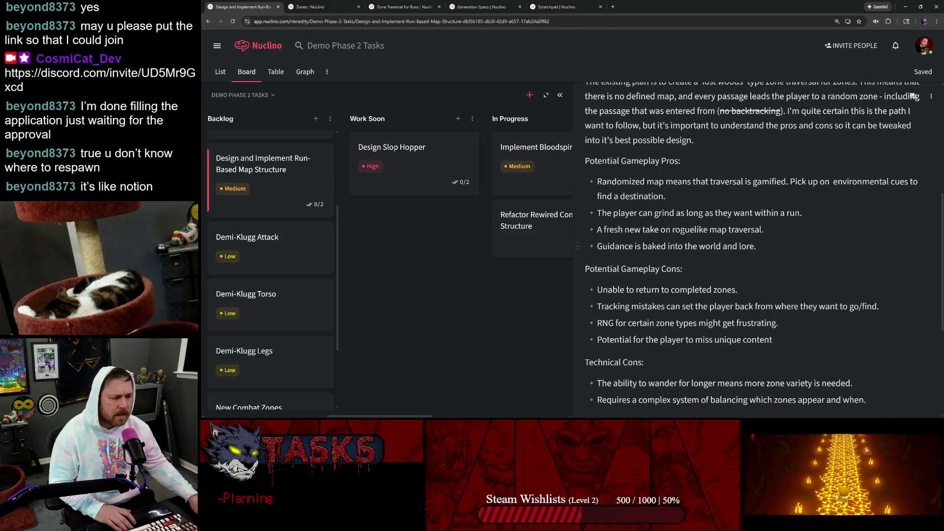
drag(756, 245, 590, 245)
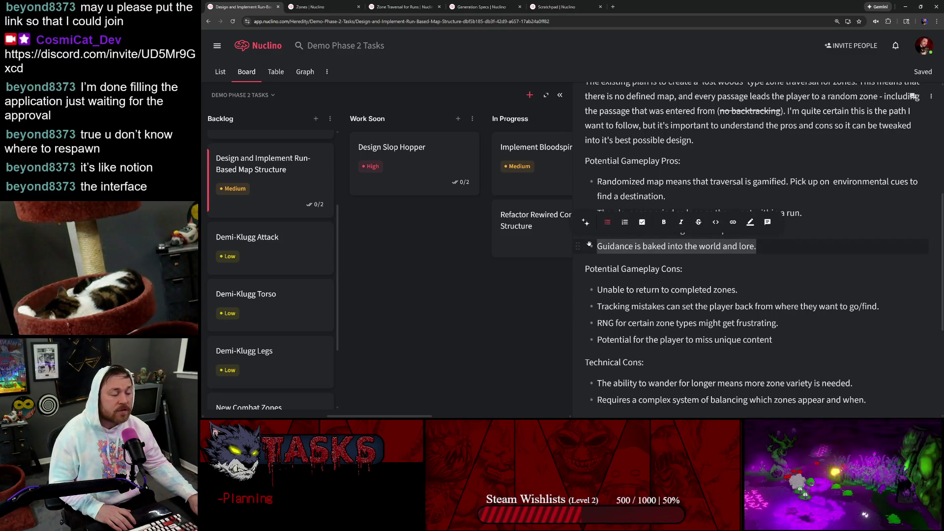
scroll(738, 258, down, 2)
scroll(738, 258, down, 2)
Strike through the Cons bullets about returning to completed zones and tracking mistakes, leaving the RNG bullet plain
click(619, 167)
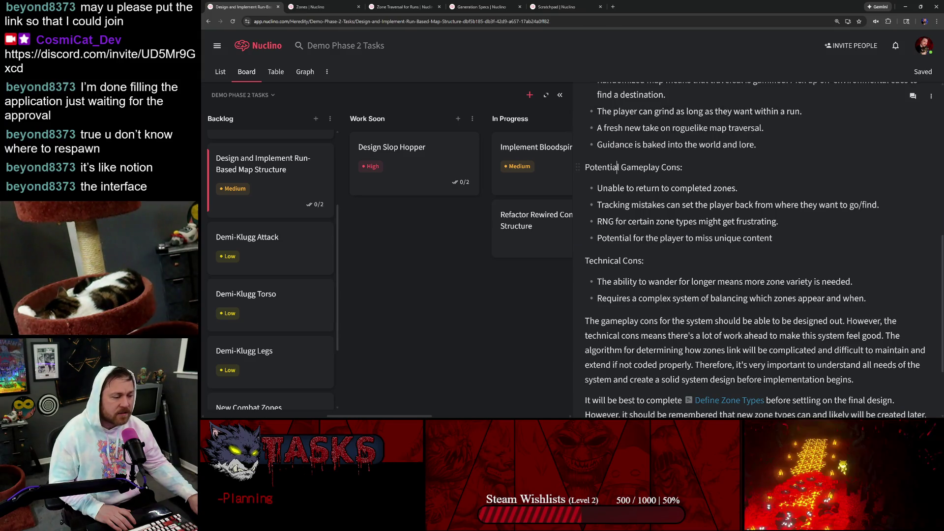
drag(739, 188, 588, 190)
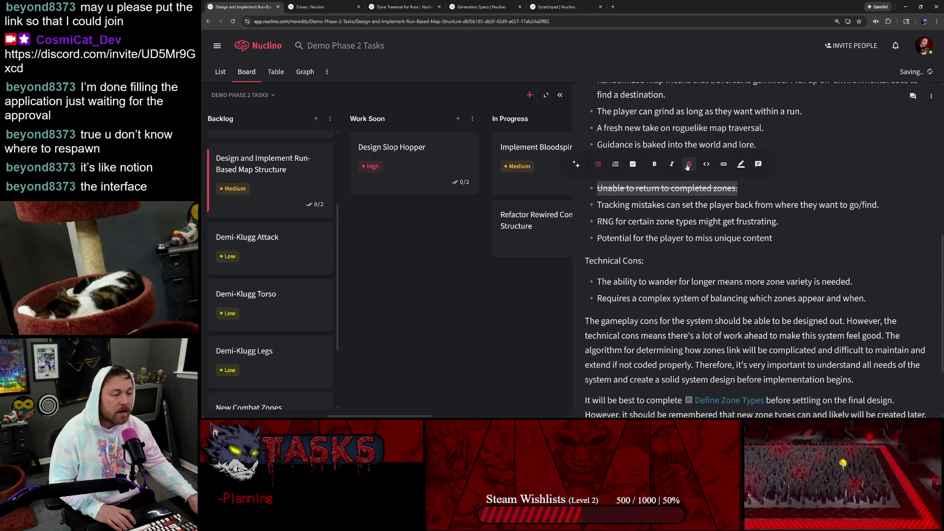
click(737, 221)
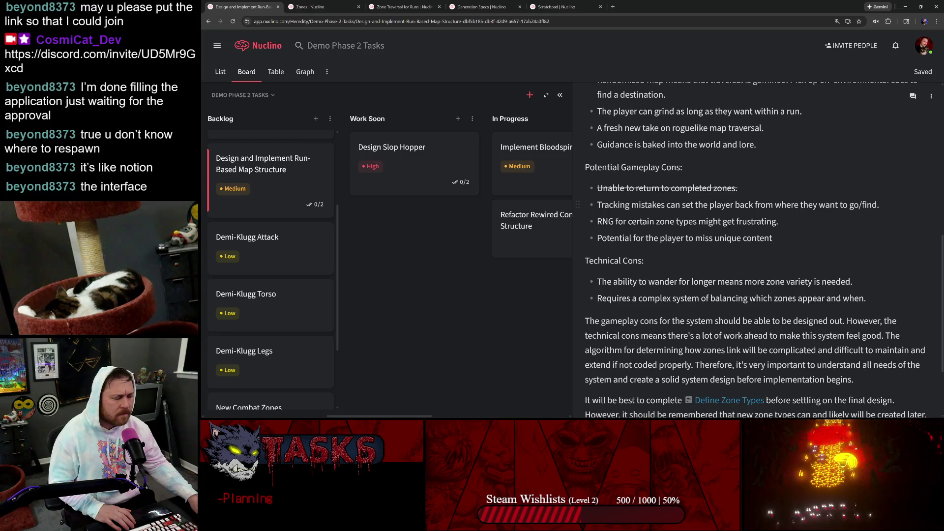
drag(879, 205, 588, 199)
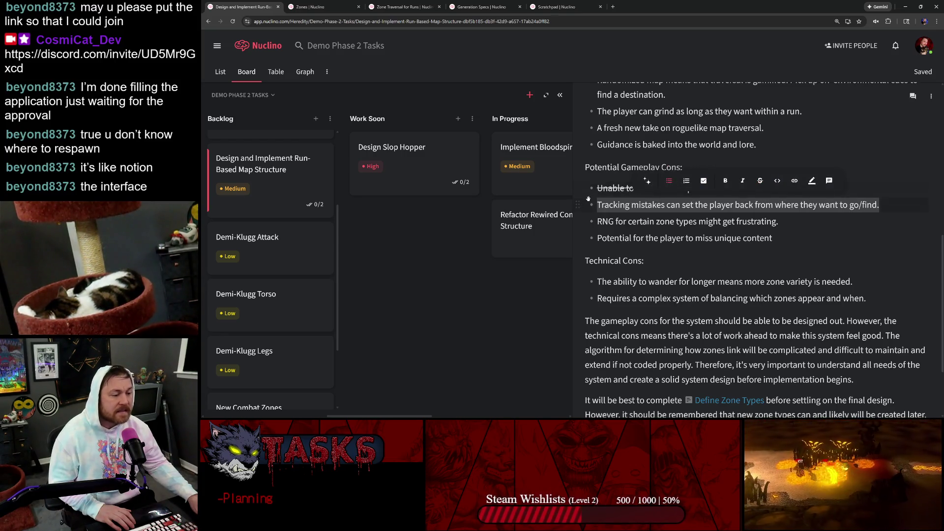
click(760, 181)
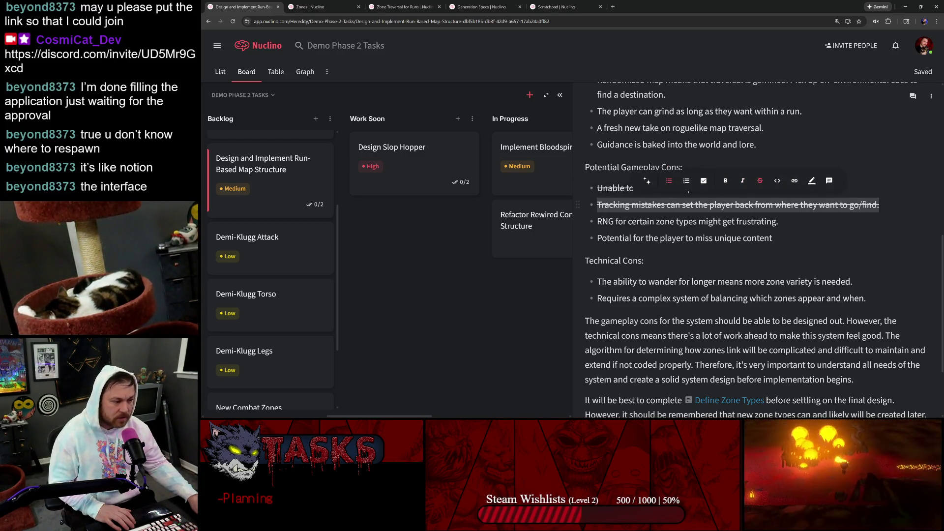
click(627, 221)
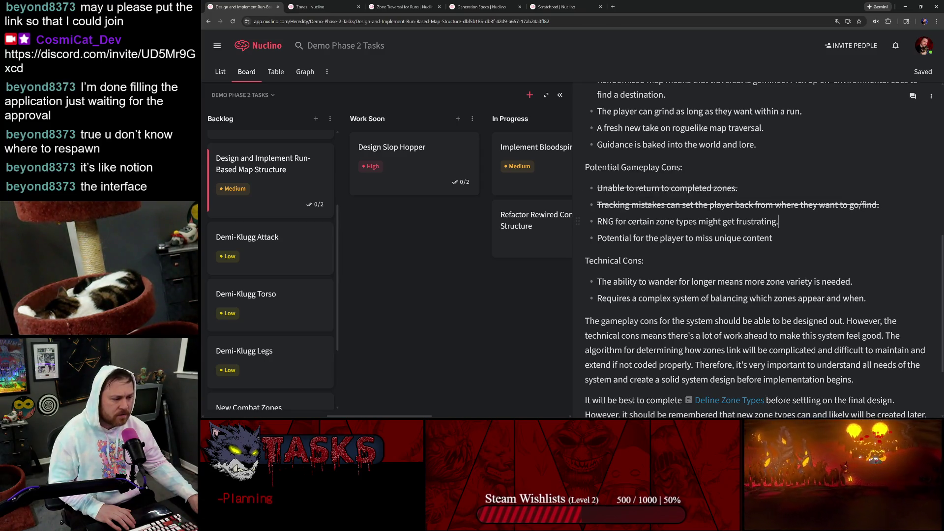
drag(779, 221, 581, 217)
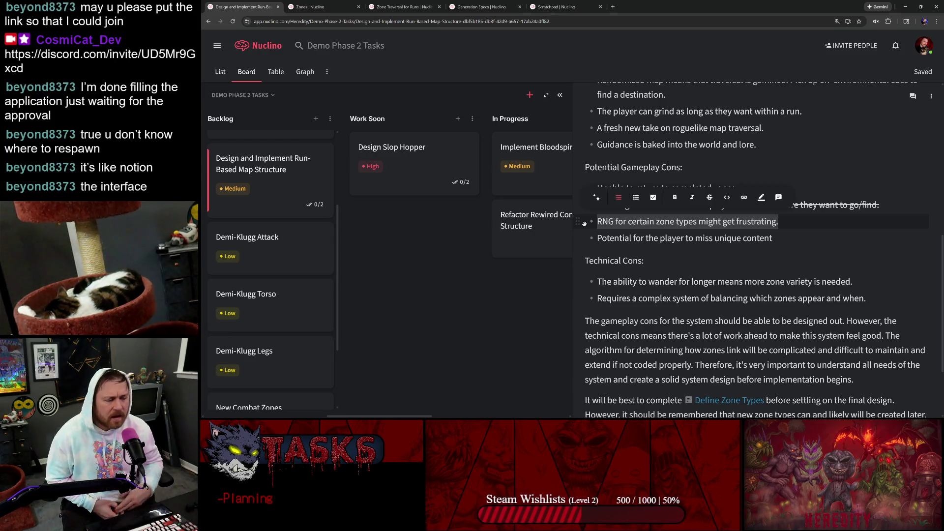
key(Escape)
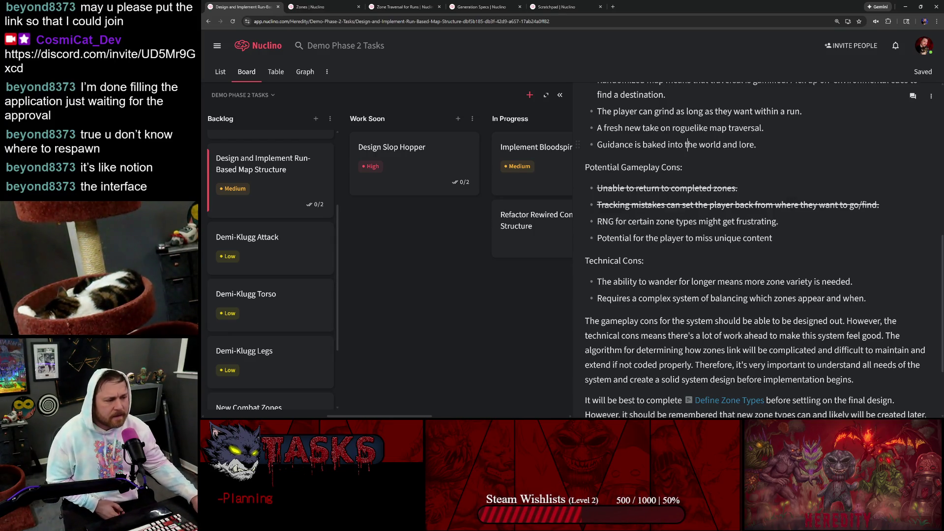
scroll(753, 259, up, 1)
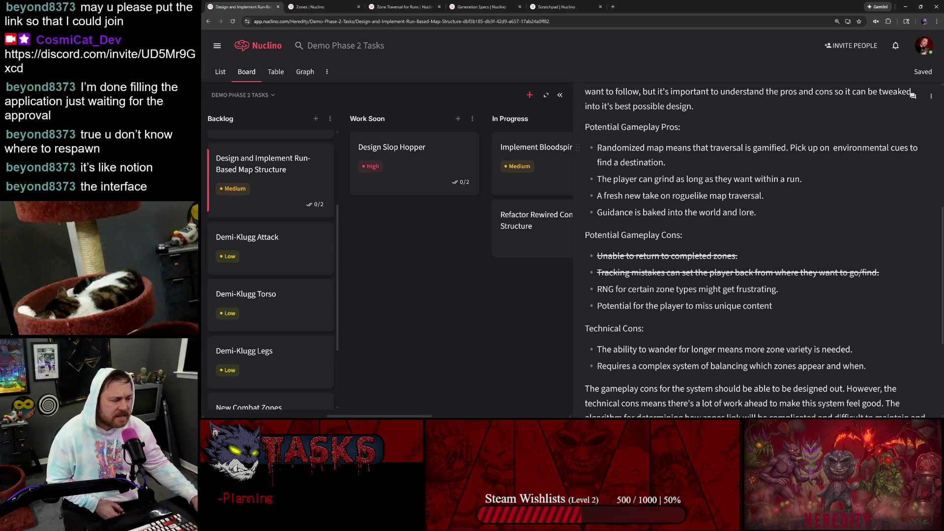
double_click(769, 147)
click(754, 290)
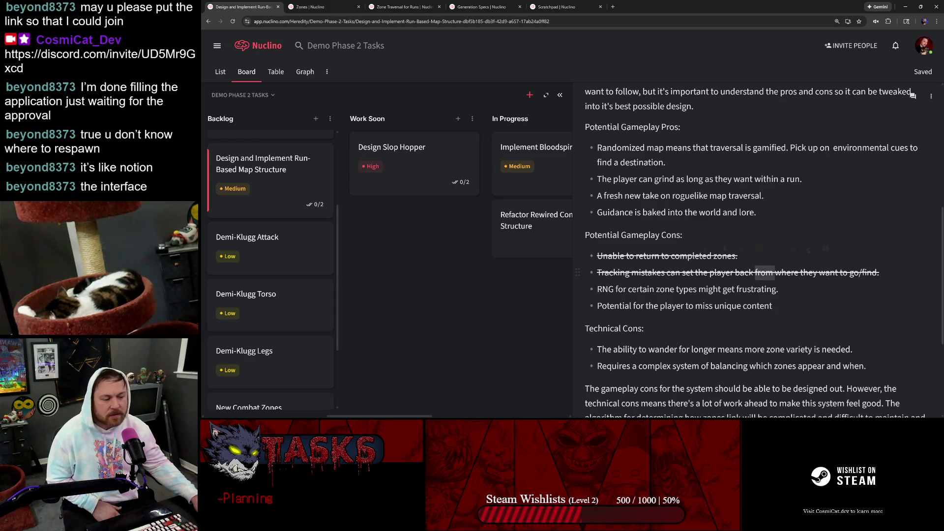
triple_click(686, 289)
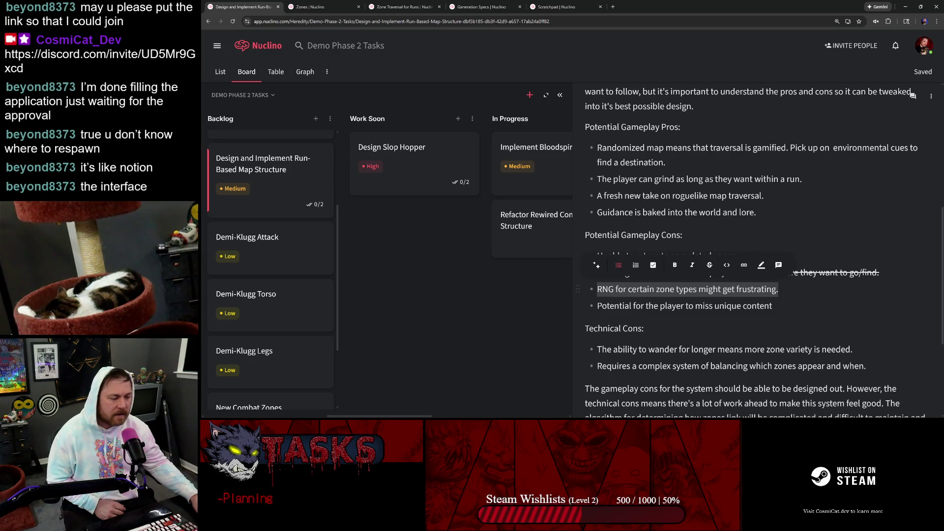
click(666, 290)
double_click(613, 306)
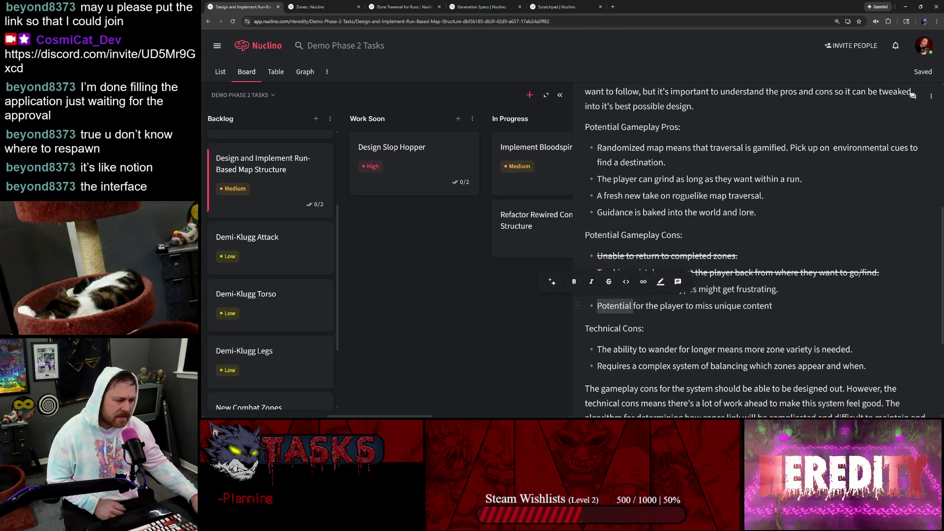
click(686, 305)
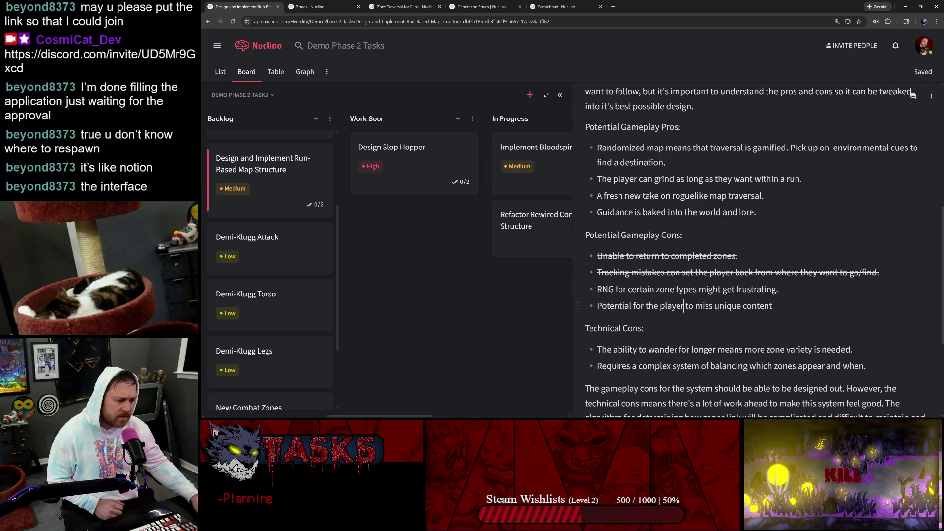
drag(772, 306, 597, 306)
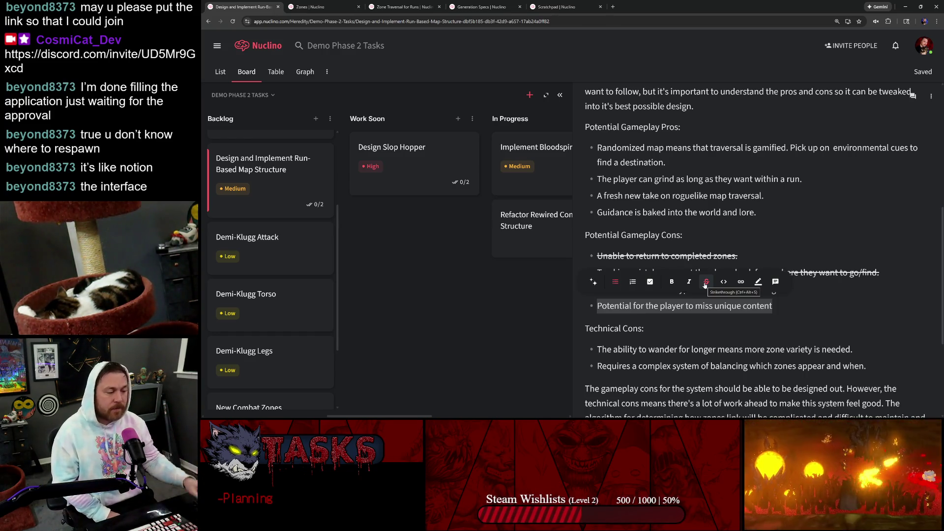
Strike through the 'miss unique content' con and check the intro's struck 'no backtracking' phrase
click(706, 282)
click(707, 295)
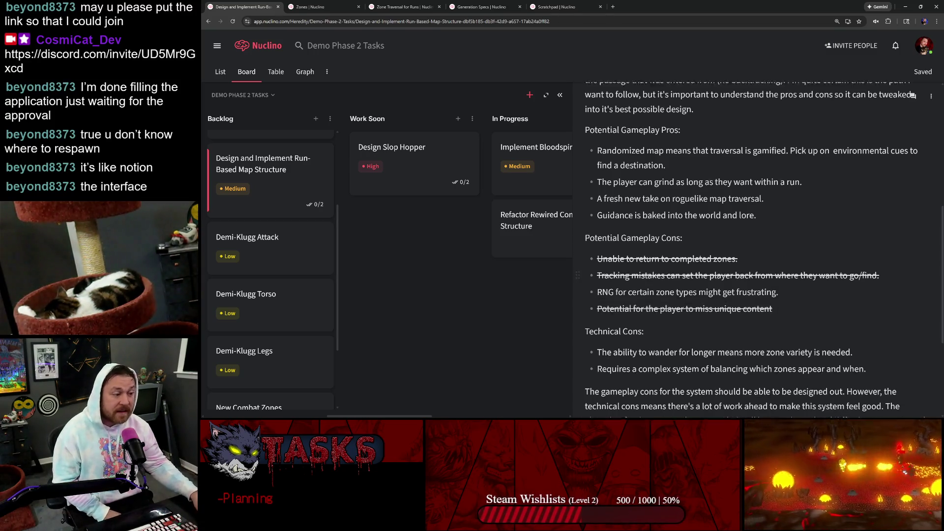
scroll(707, 322, up, 2)
drag(720, 145, 780, 145)
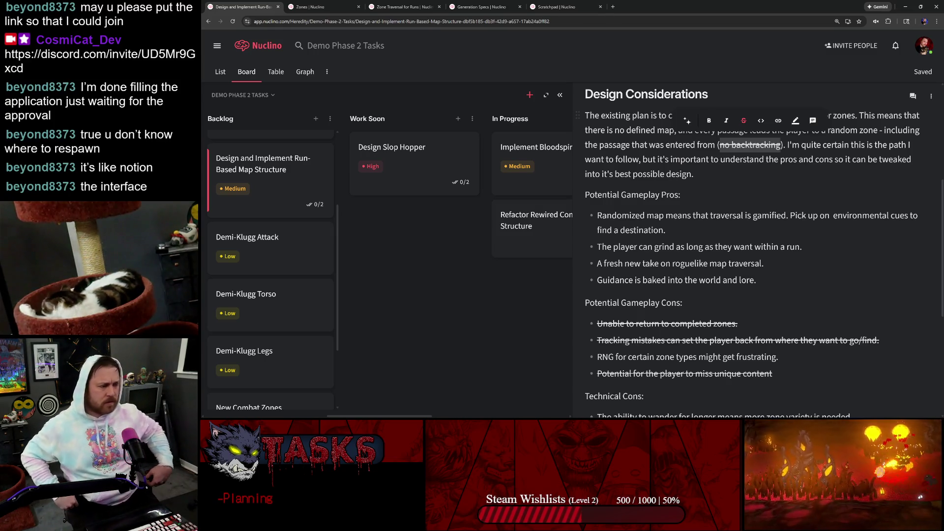
click(752, 221)
scroll(752, 258, down, 3)
scroll(753, 258, down, 1)
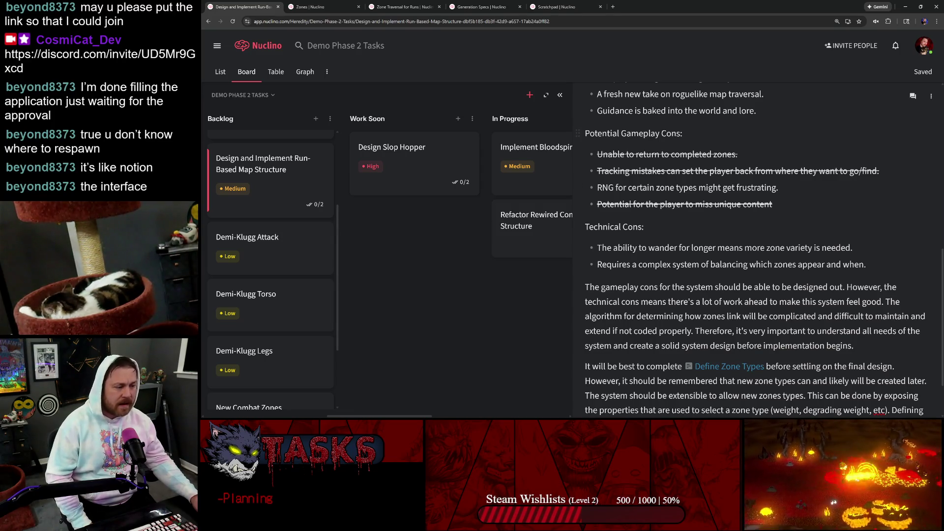
Review the Cons heading, Pros list and the wander-longer technical con without editing them
key(shift+Home)
scroll(753, 259, up, 4)
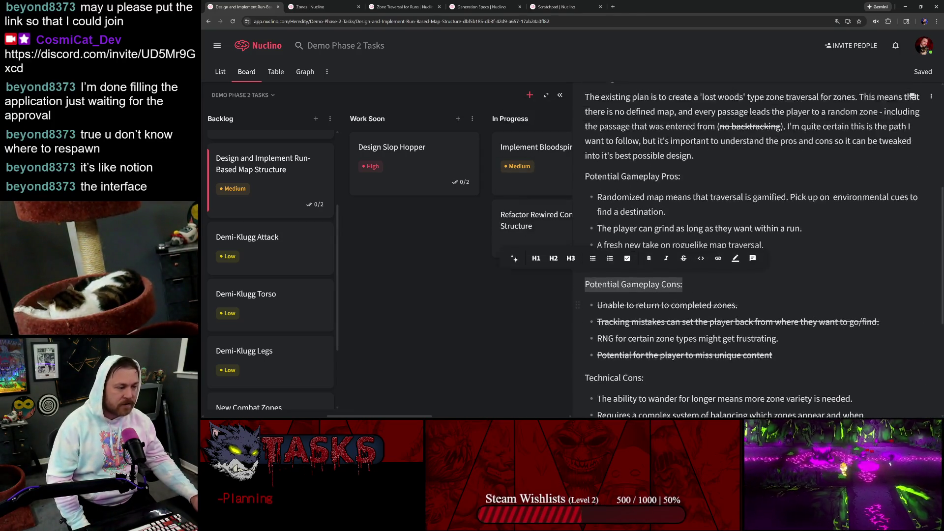
scroll(752, 259, down, 3)
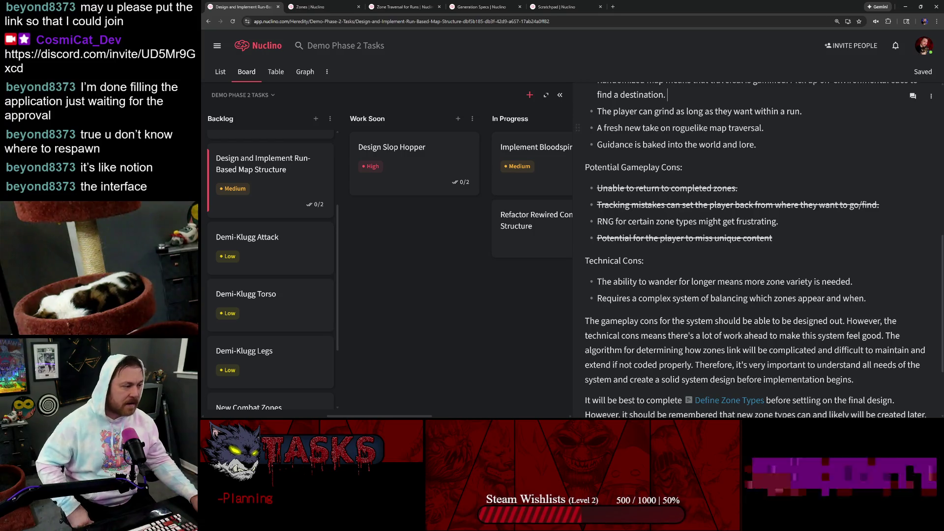
scroll(738, 258, up, 2)
drag(761, 212, 584, 125)
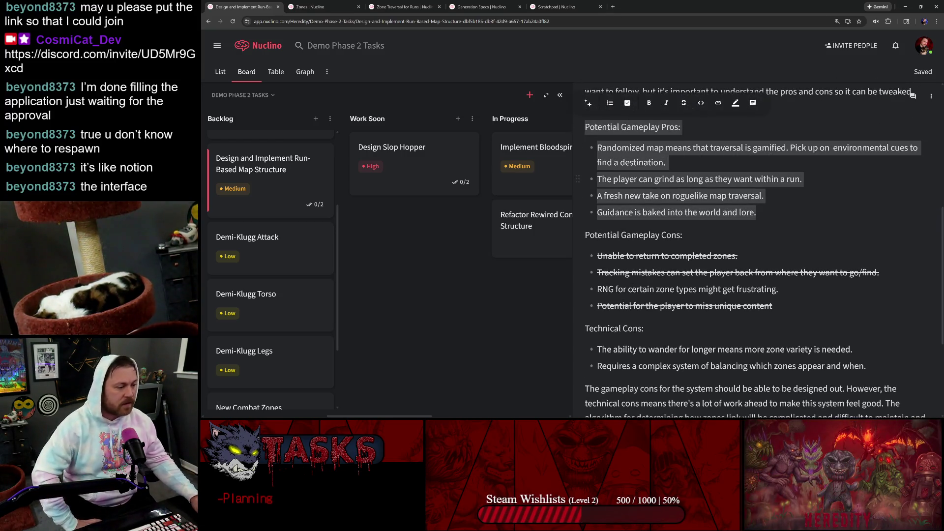
click(755, 213)
scroll(737, 259, down, 2)
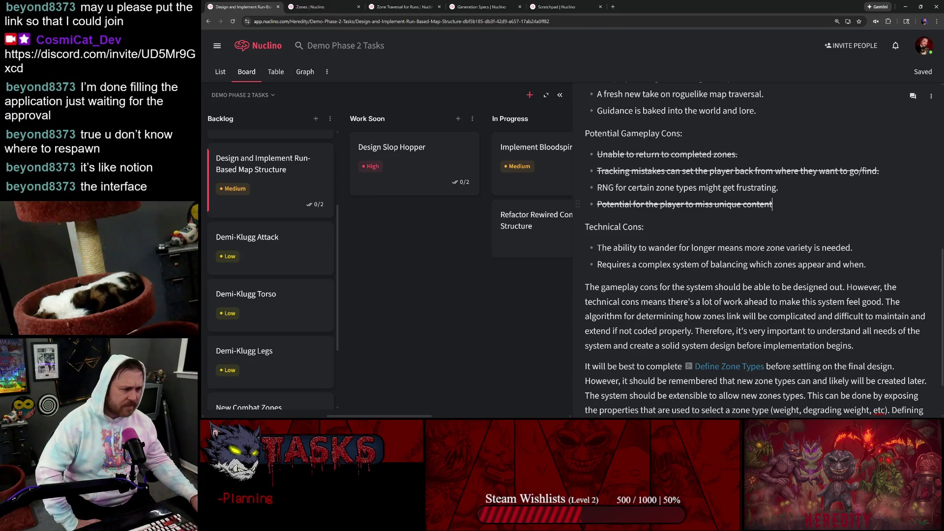
drag(856, 347, 585, 159)
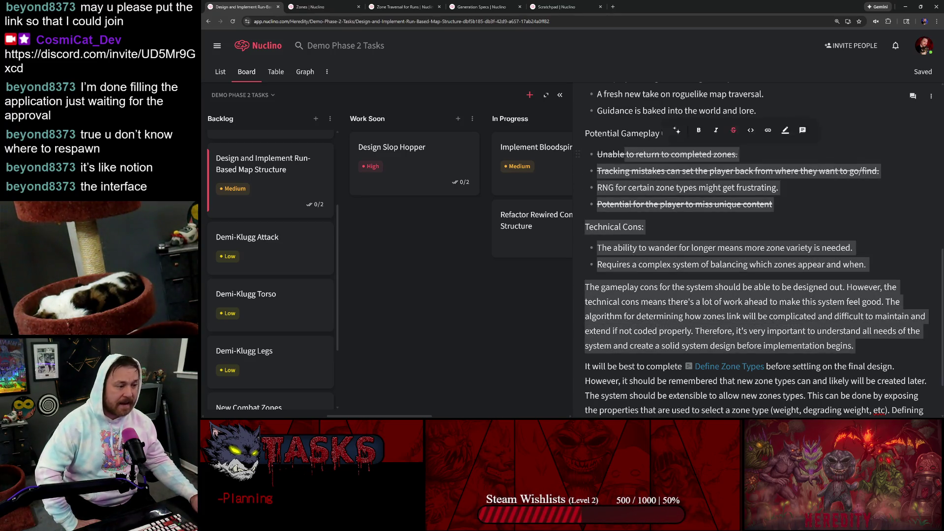
click(738, 295)
scroll(738, 295, down, 1)
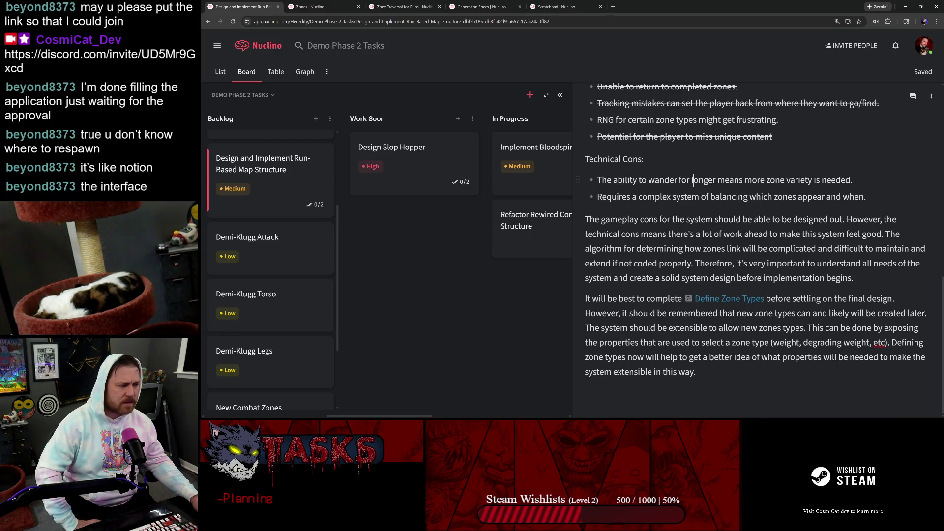
key(shift+Home)
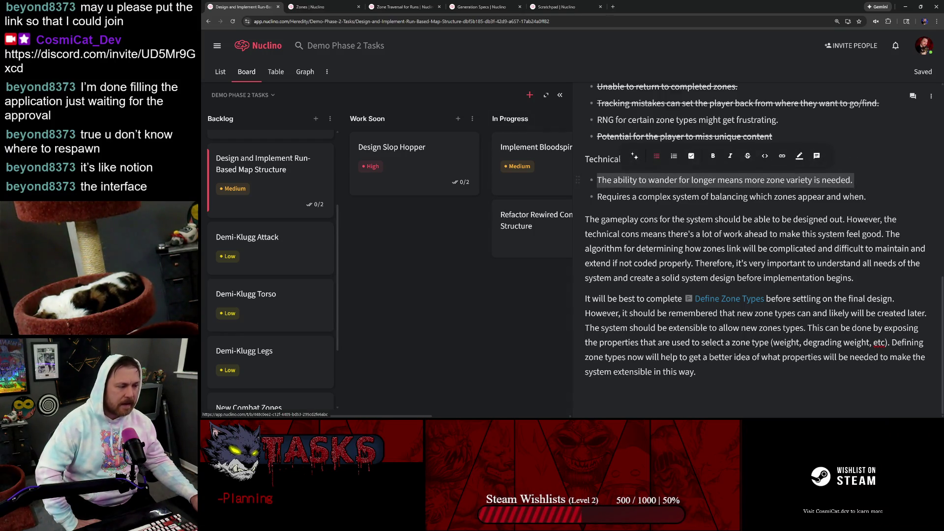
click(788, 180)
triple_click(788, 180)
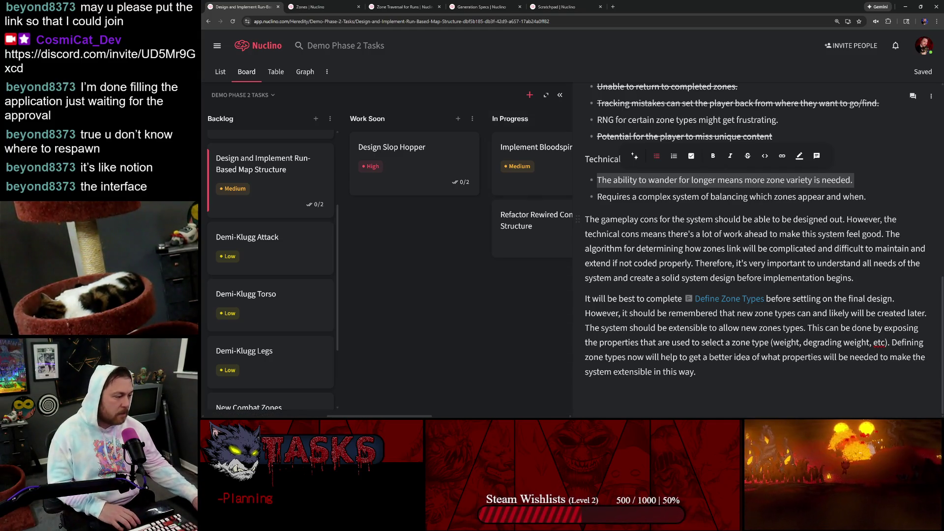
key(Down)
key(Down)
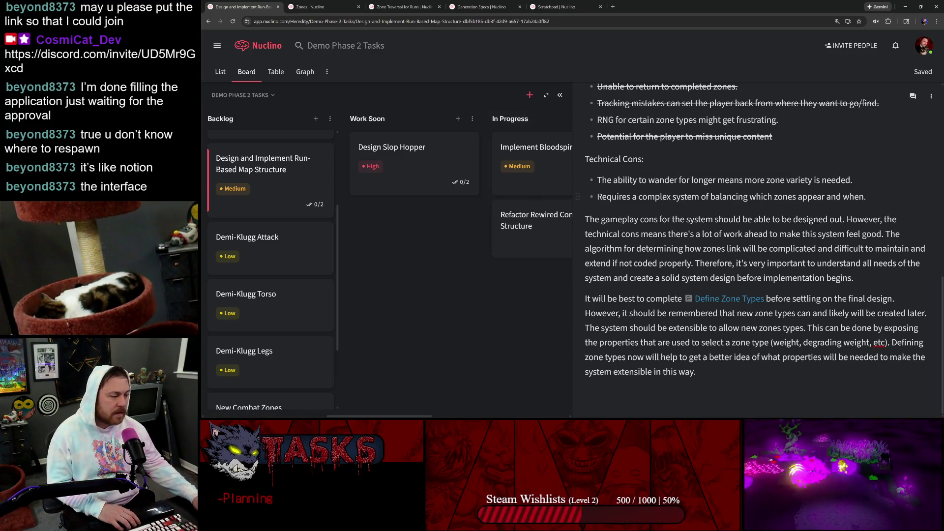
key(Down)
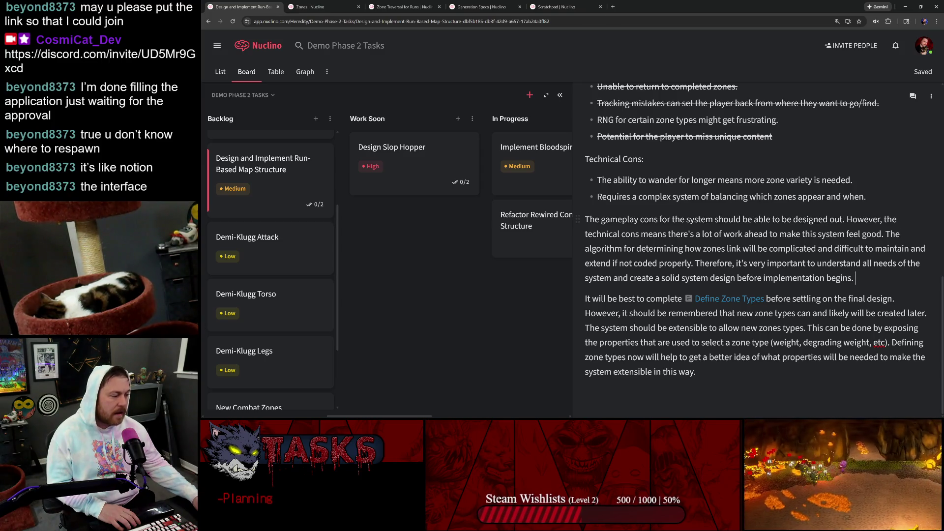
drag(709, 384, 581, 153)
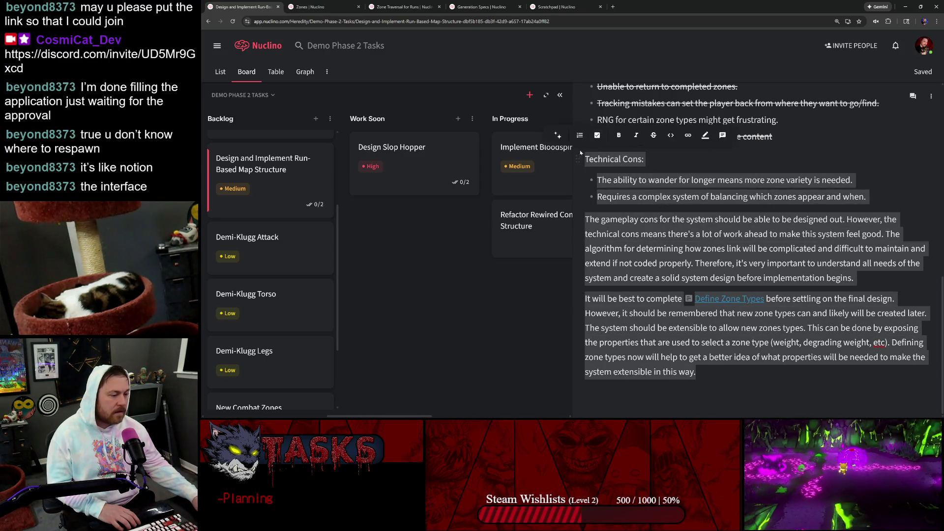
click(654, 196)
click(646, 180)
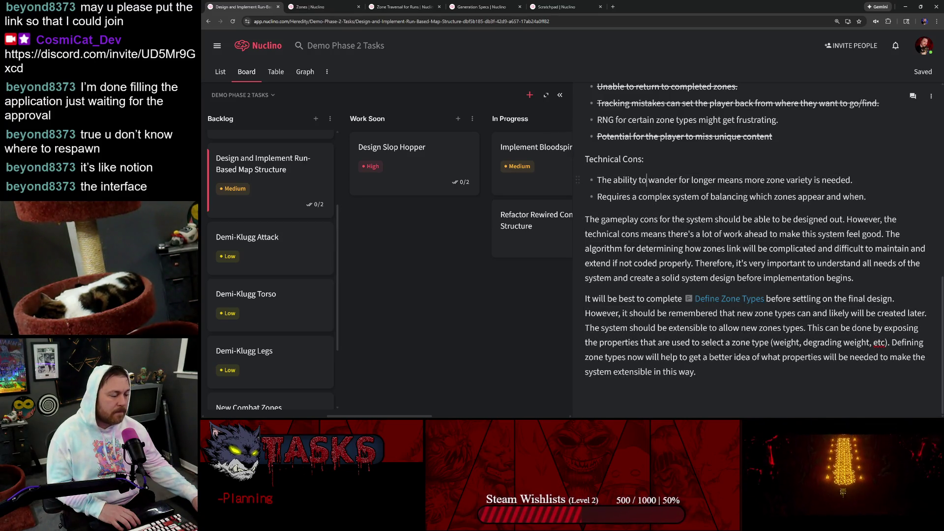
drag(586, 159, 735, 263)
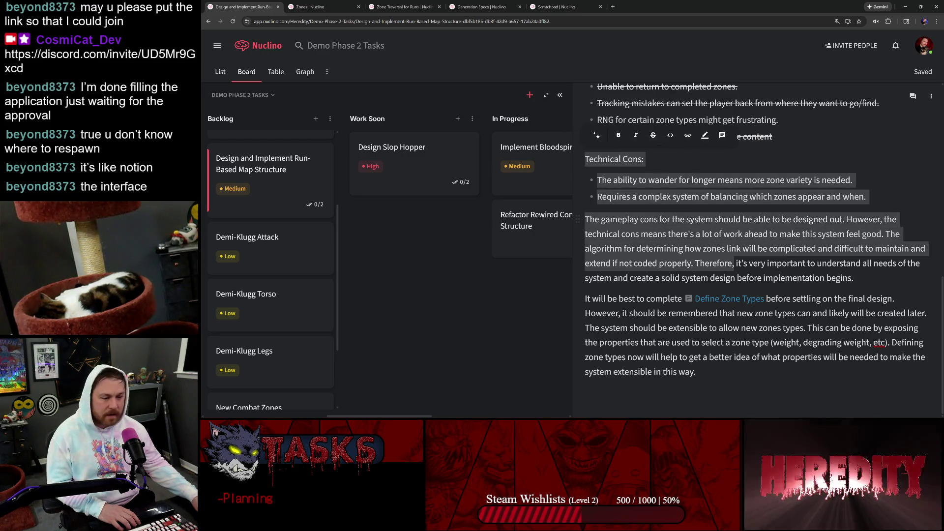
click(728, 248)
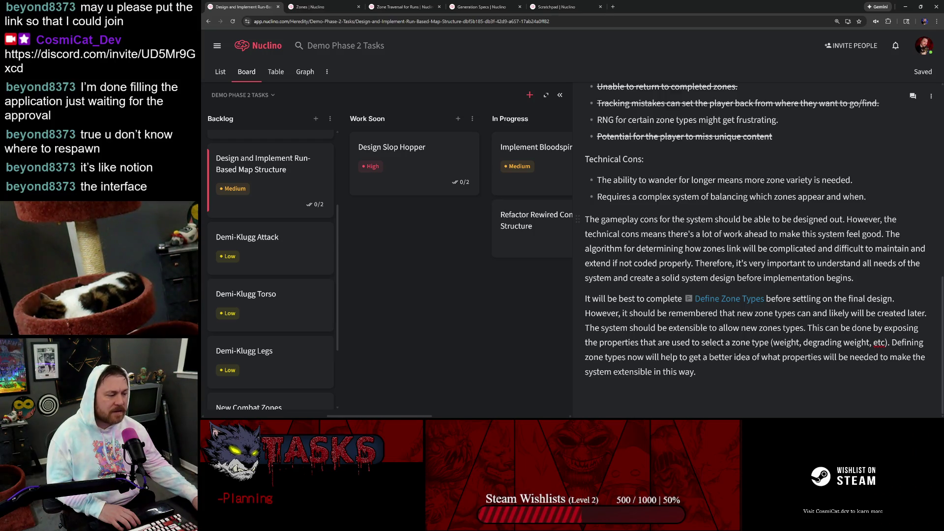
drag(844, 219, 581, 220)
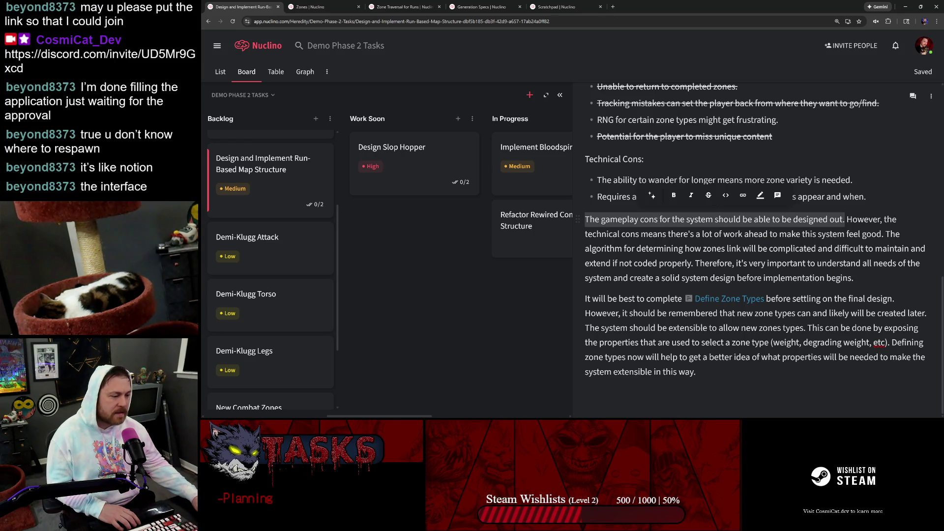
click(598, 197)
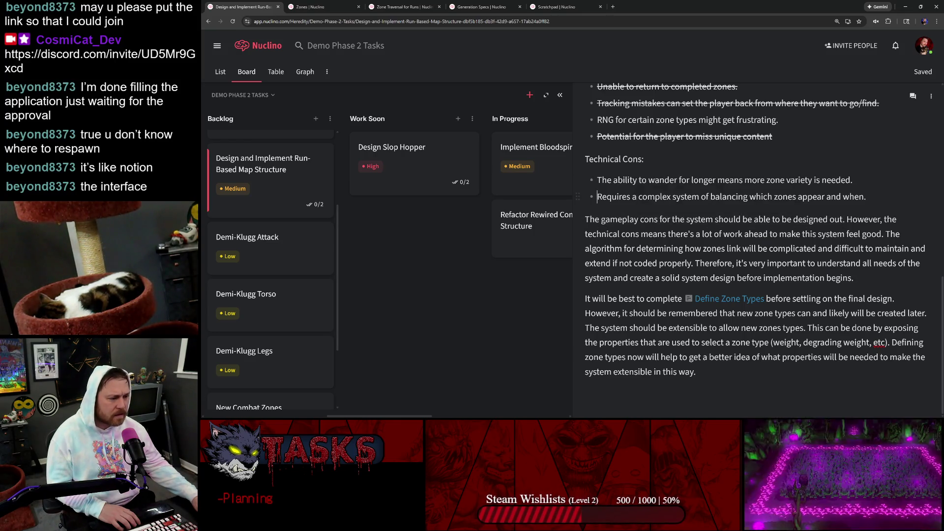
drag(598, 196, 866, 196)
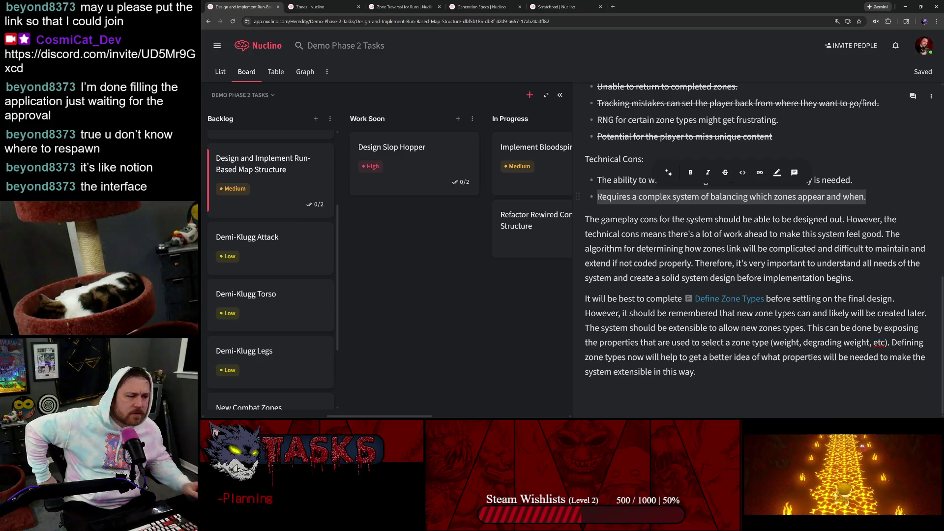
key(Up)
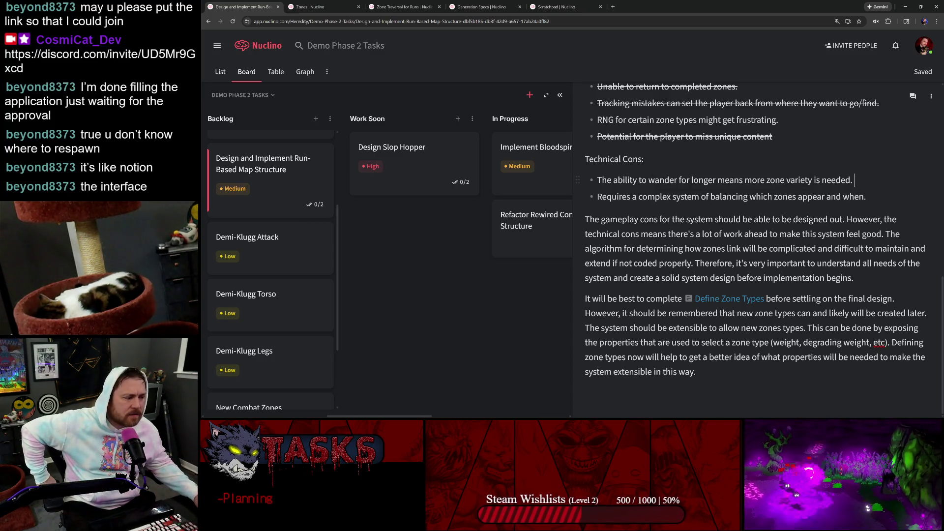
key(shift+Down)
key(shift+Down)
key(shift+Down)
key(shift+Up)
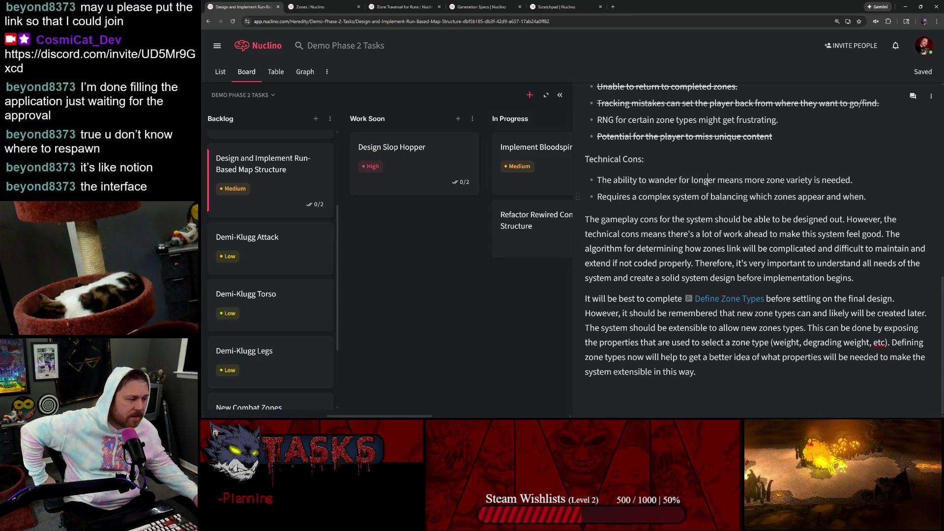
key(shift+Down)
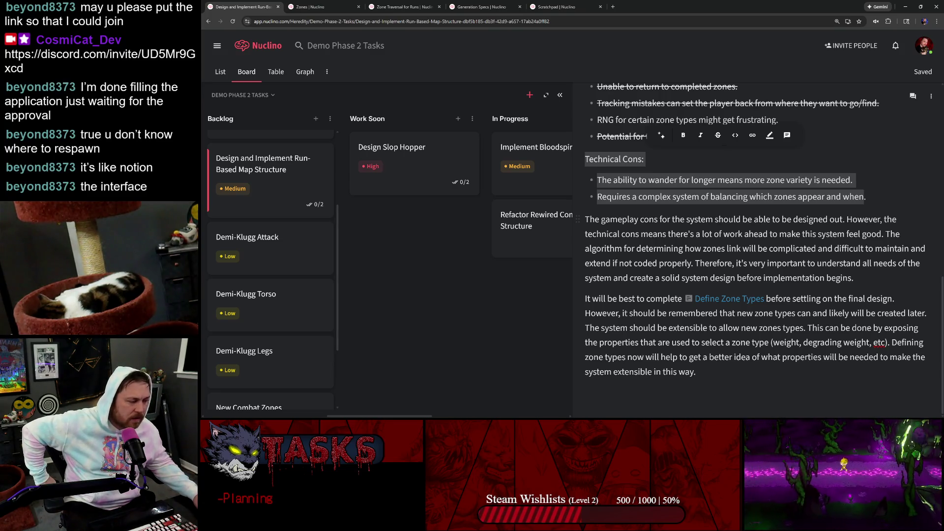
key(Down)
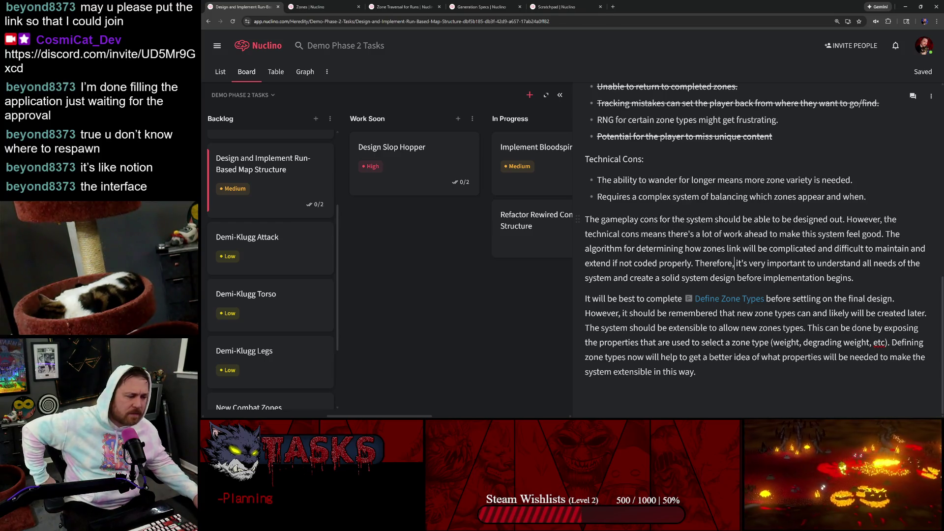
triple_click(737, 251)
click(815, 278)
triple_click(768, 262)
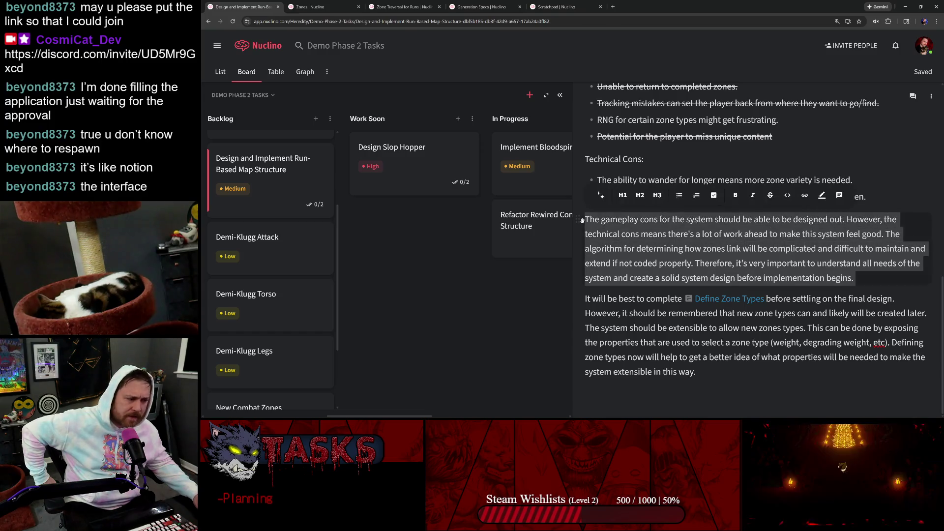
click(768, 263)
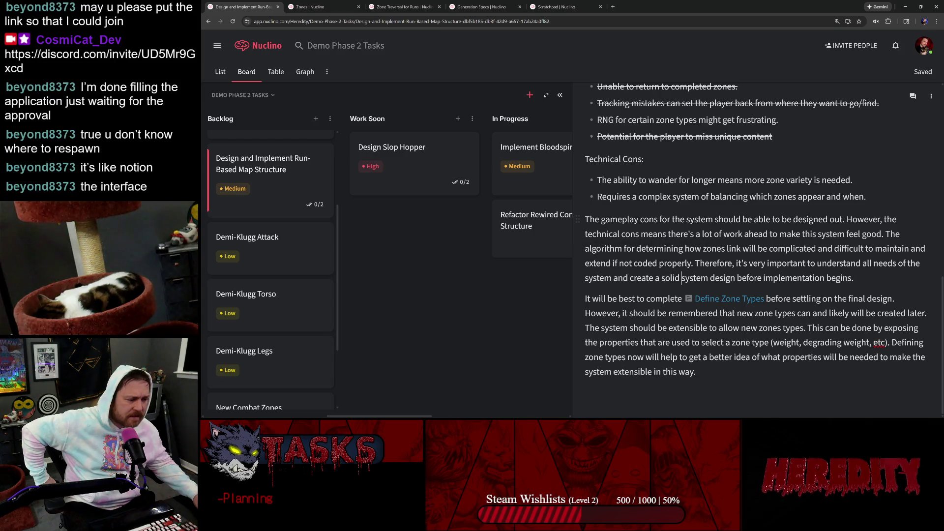
triple_click(657, 278)
click(662, 298)
triple_click(664, 262)
click(651, 313)
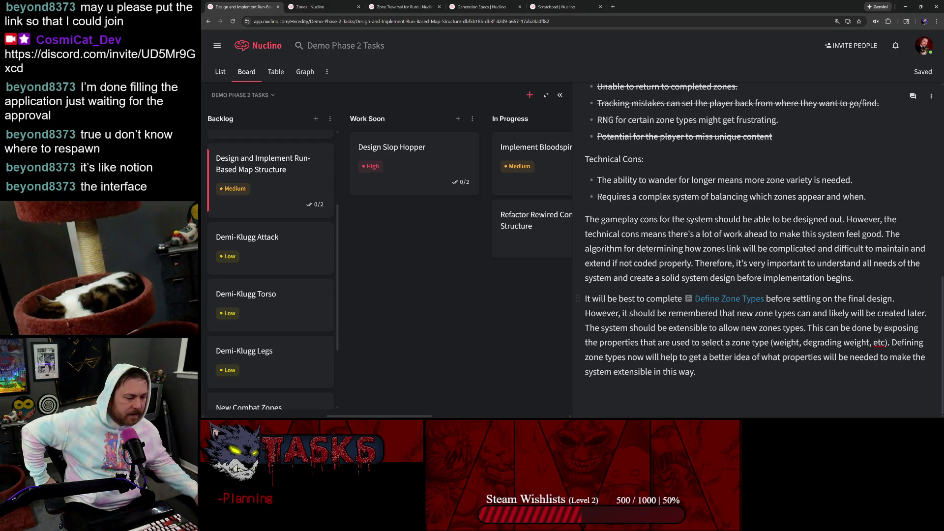
triple_click(644, 329)
click(875, 314)
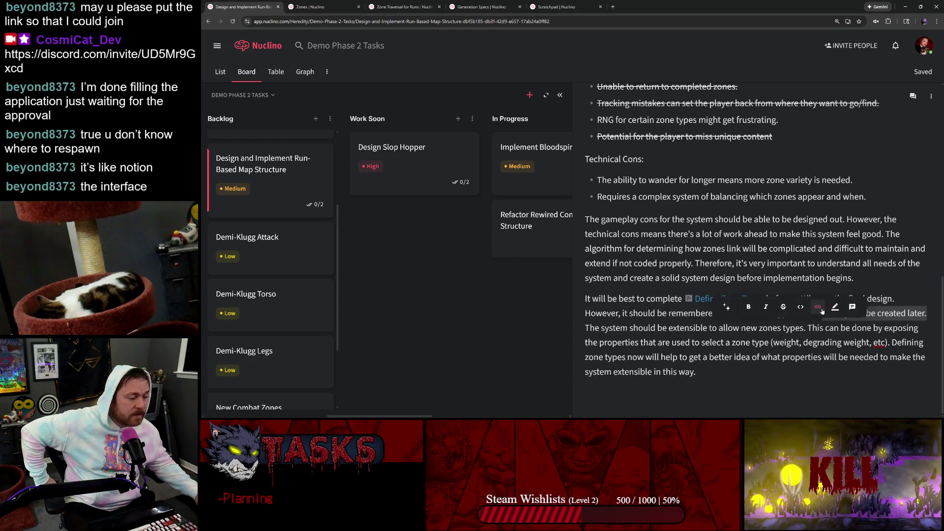
click(880, 299)
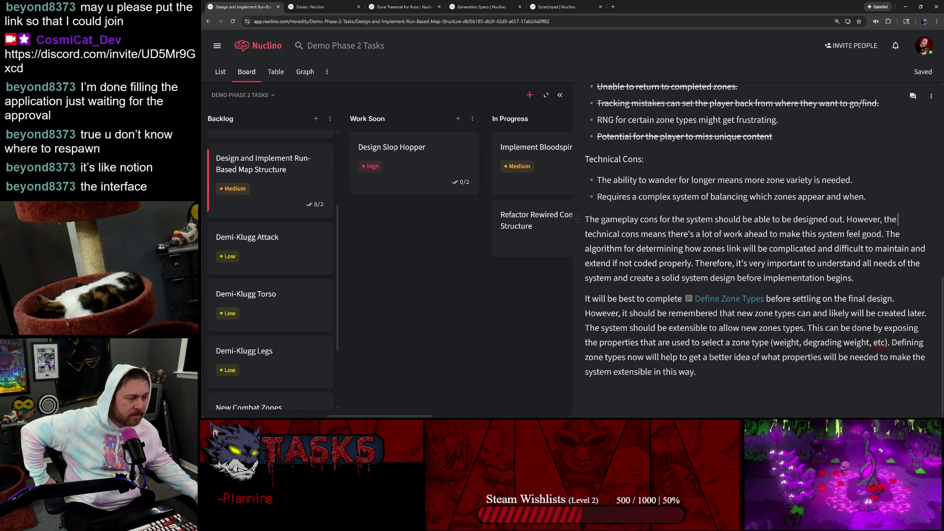
click(933, 246)
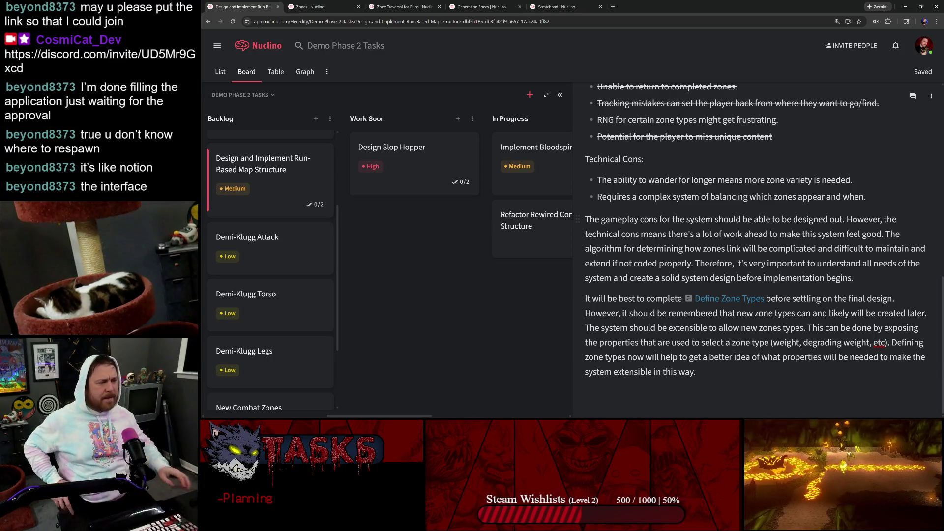
scroll(753, 258, up, 5)
scroll(752, 258, up, 5)
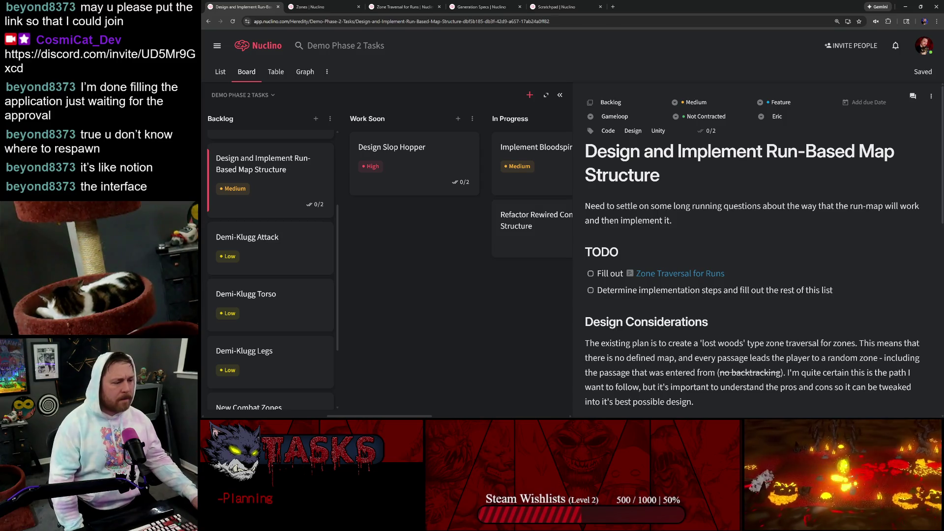
View the Zone Traversal for Runs page in a new tab alongside Zones, then return to the map structure task
middle_click(681, 274)
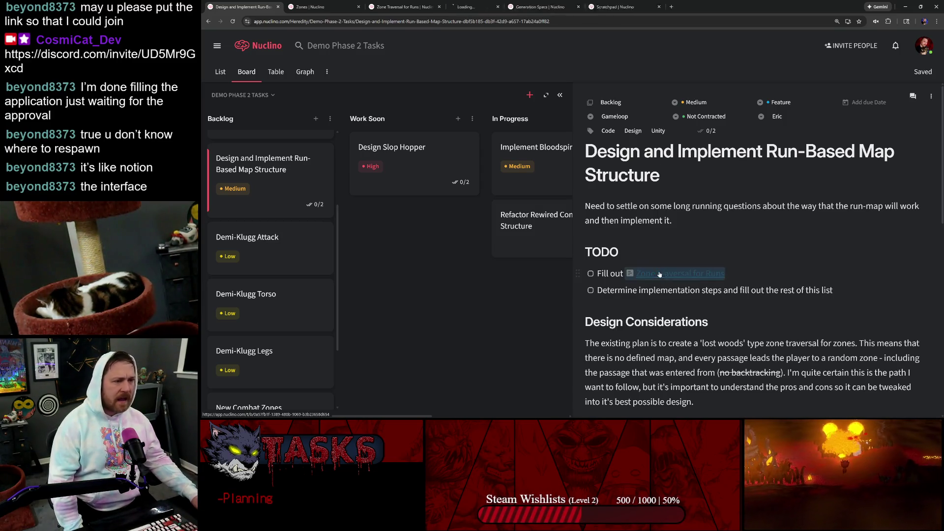
click(402, 7)
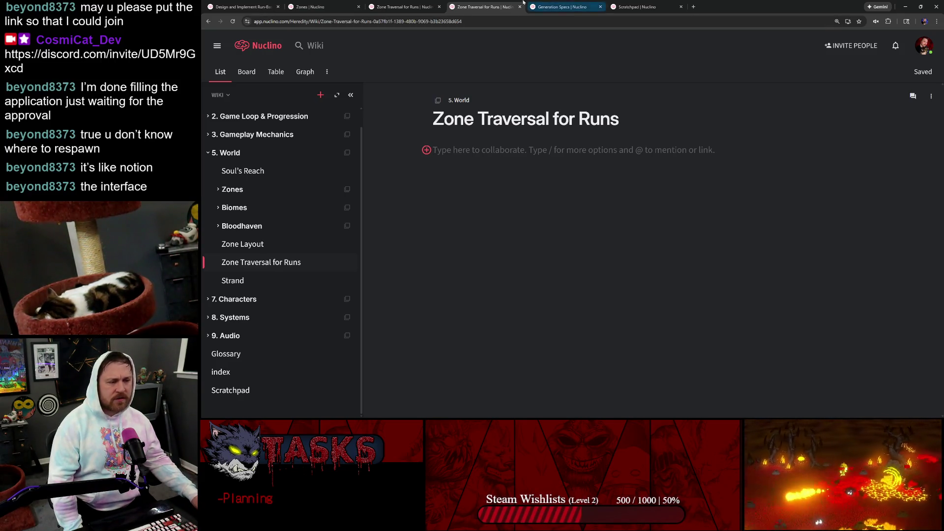
click(406, 7)
click(458, 6)
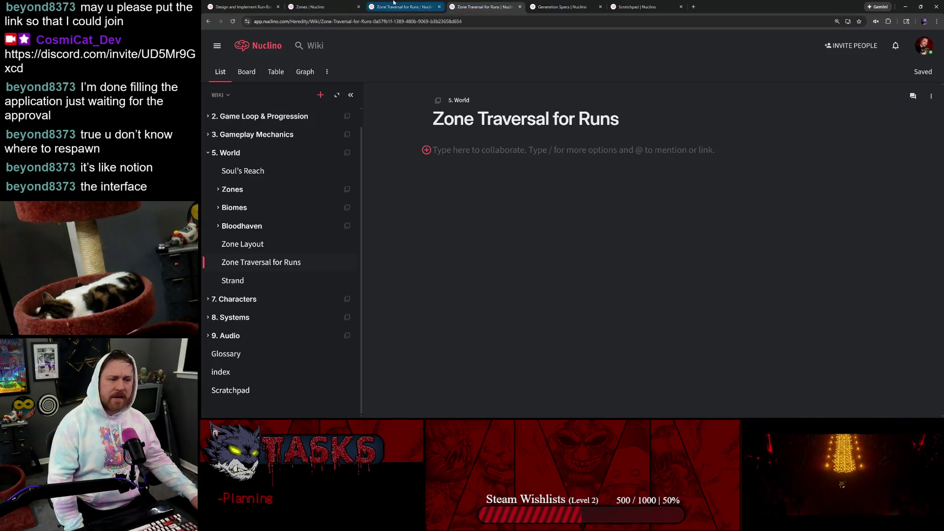
click(324, 6)
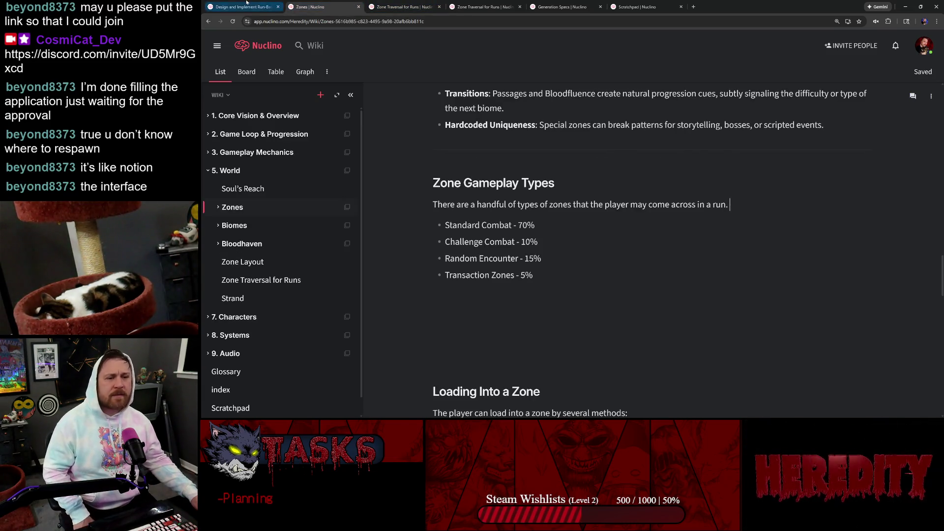
click(242, 7)
click(931, 207)
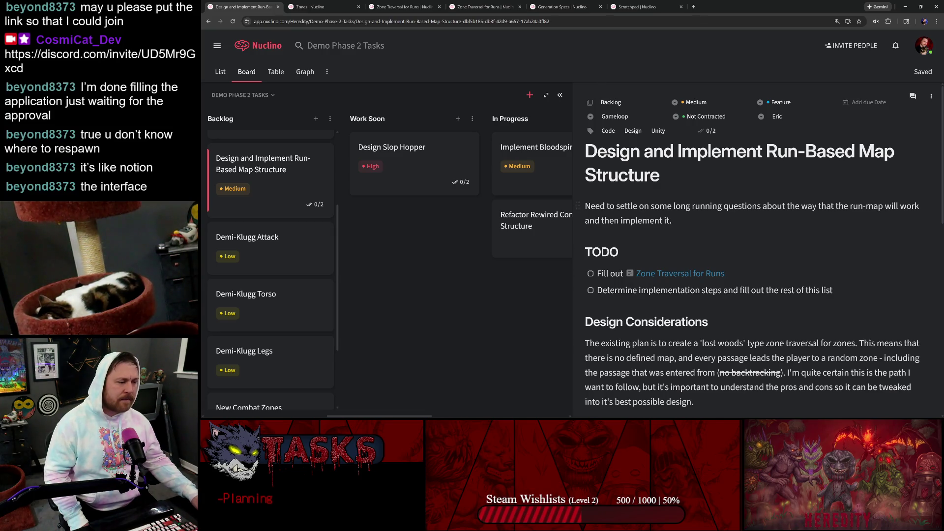
scroll(753, 295, down, 5)
scroll(753, 295, down, 5)
scroll(752, 295, up, 5)
scroll(752, 295, up, 2)
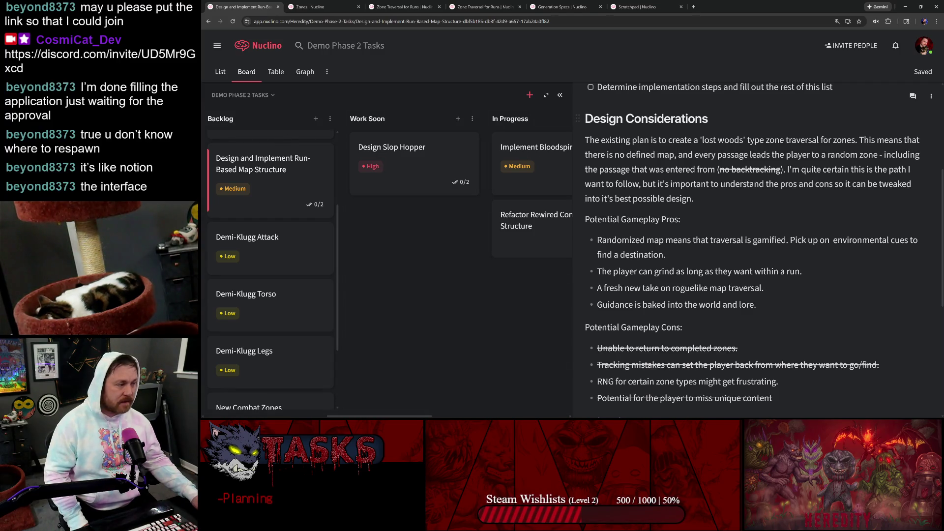
Close the task panel and search so the full Demo Phase 2 Tasks board is showing
key(Escape)
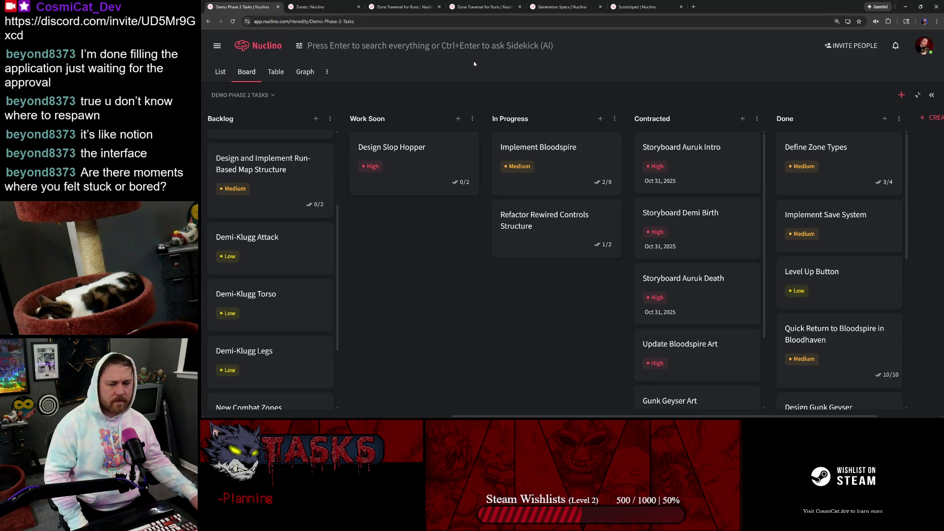
key(Escape)
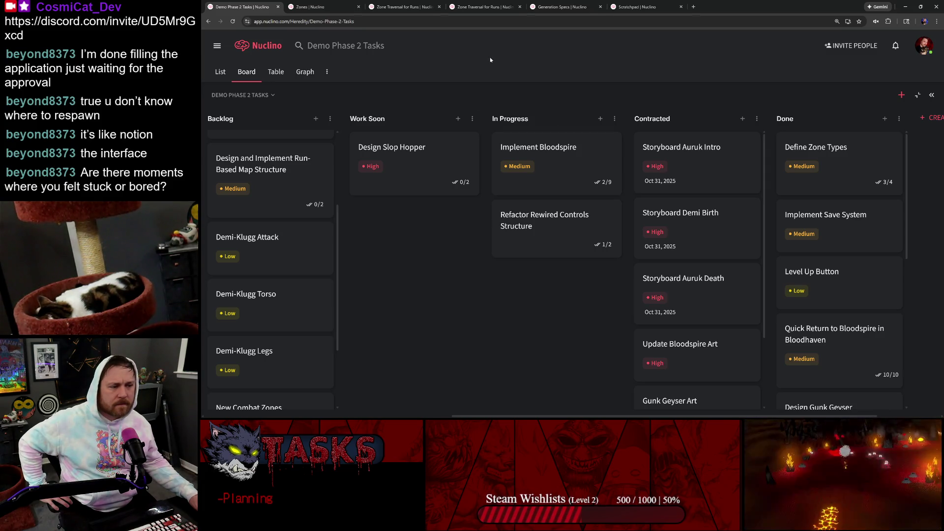
scroll(357, 205, left, 2)
scroll(356, 205, up, 3)
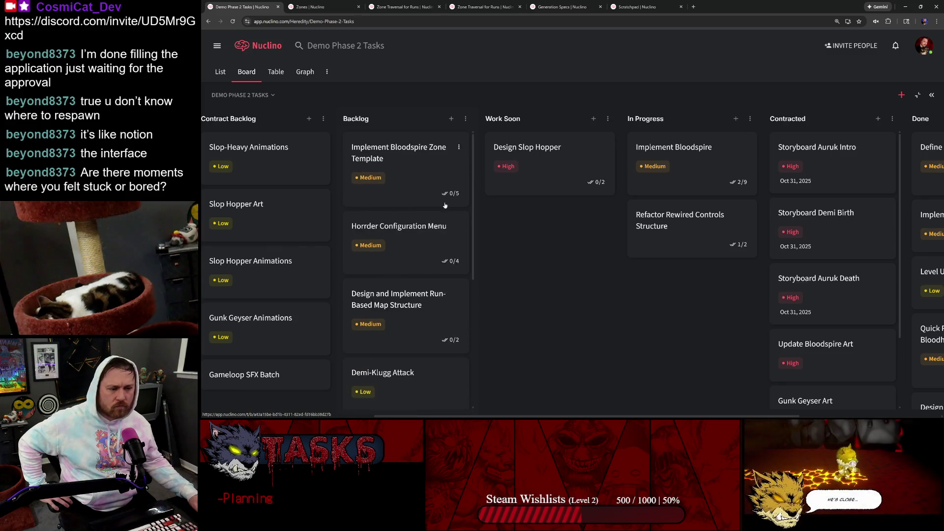
scroll(422, 205, left, 2)
scroll(558, 110, right, 3)
scroll(558, 110, right, 2)
scroll(557, 110, left, 6)
scroll(558, 110, right, 4)
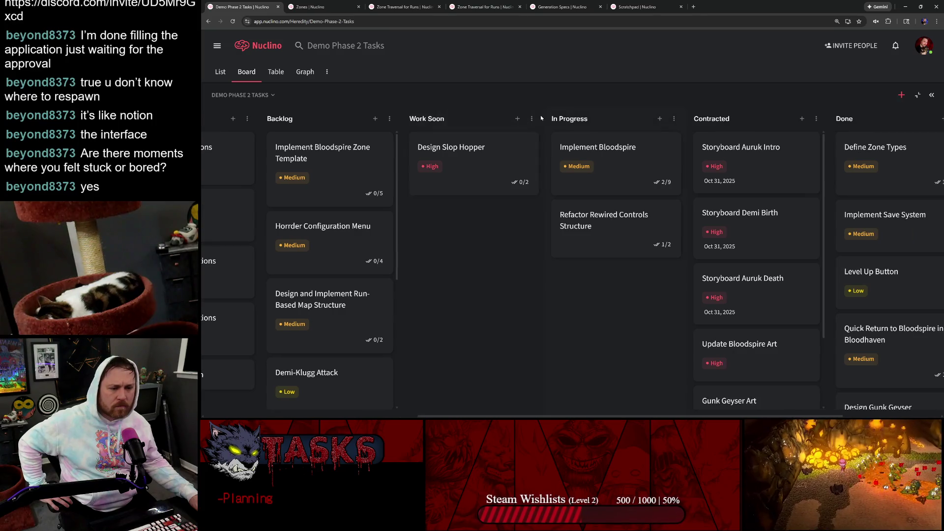
scroll(425, 119, right, 1)
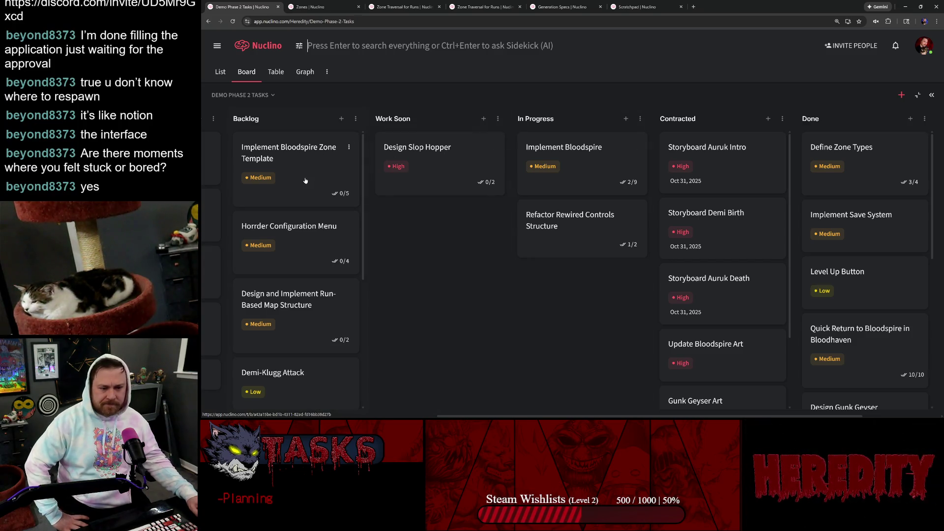
Briefly view the Implement Bloodspire Zone Template task and close it again
click(298, 156)
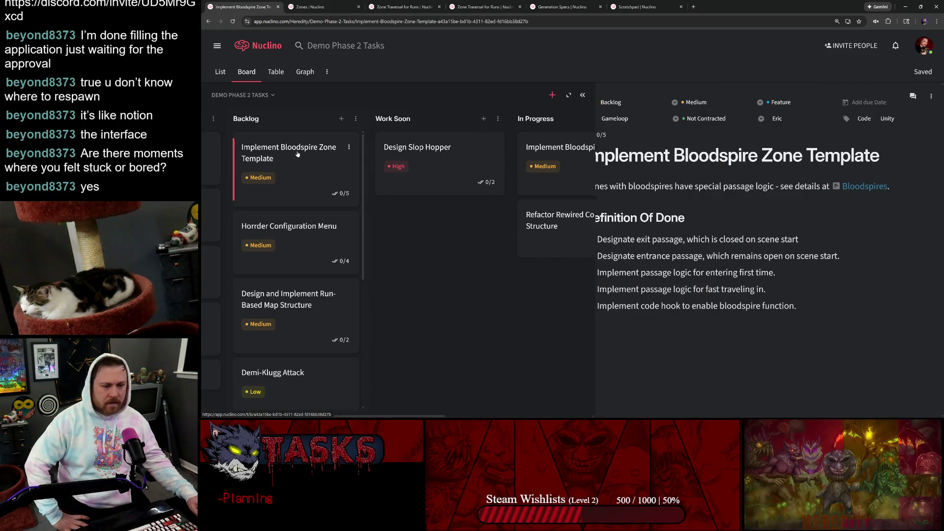
click(445, 97)
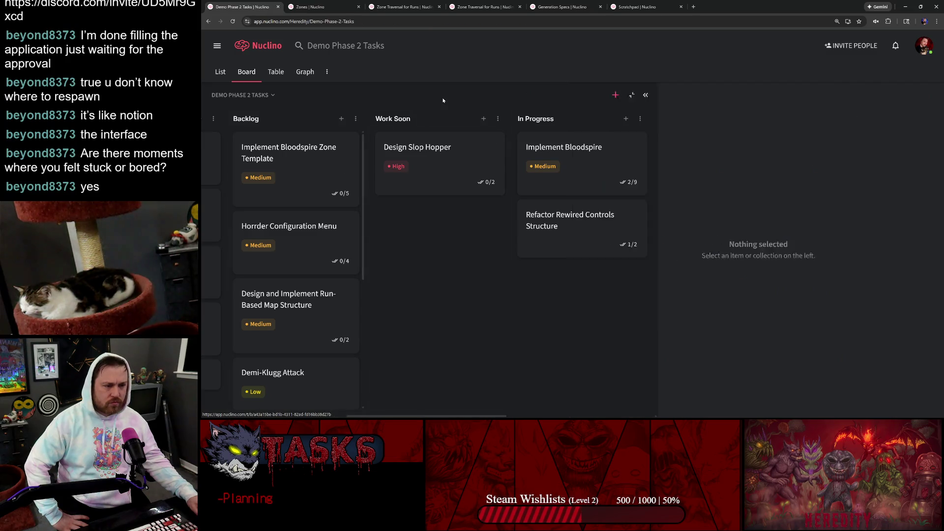
scroll(864, 247, down, 3)
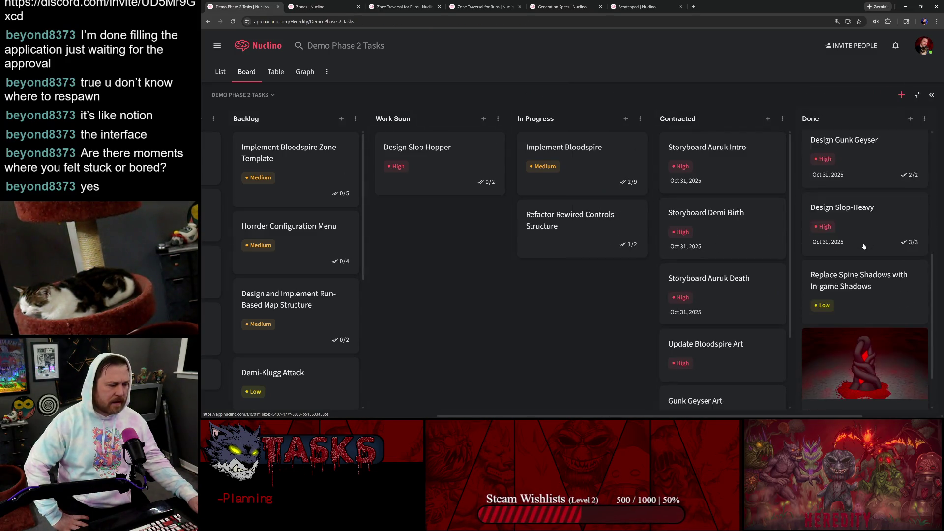
scroll(864, 247, down, 3)
scroll(864, 247, down, 2)
scroll(864, 247, up, 5)
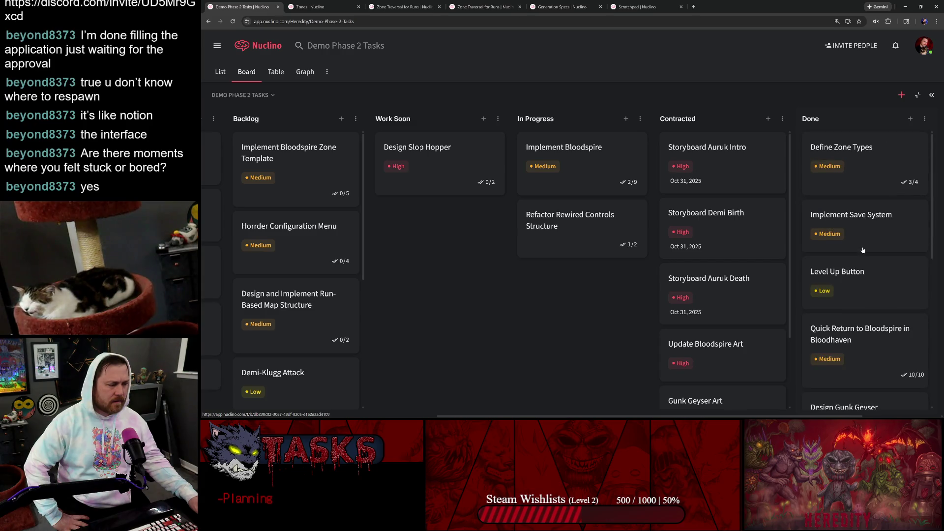
scroll(864, 249, down, 1)
scroll(861, 285, down, 2)
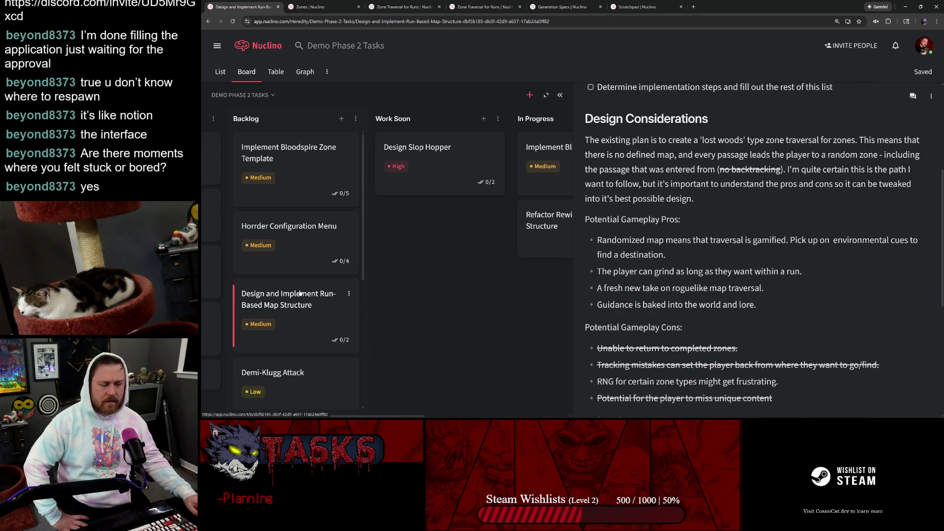
scroll(355, 252, down, 3)
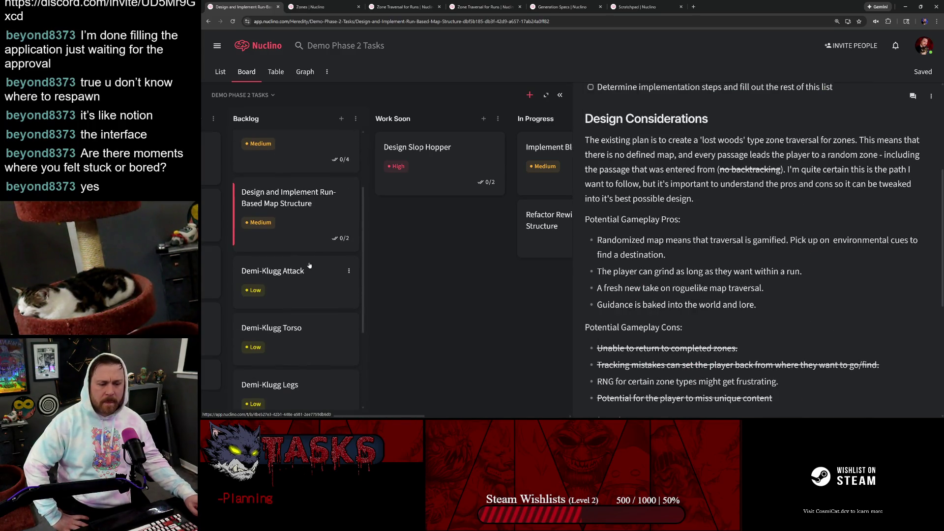
Step through the Demi-Klugg Attack, Torso and Legs cards to New Combat Zones and select its title
click(317, 270)
scroll(310, 266, down, 3)
scroll(309, 265, down, 1)
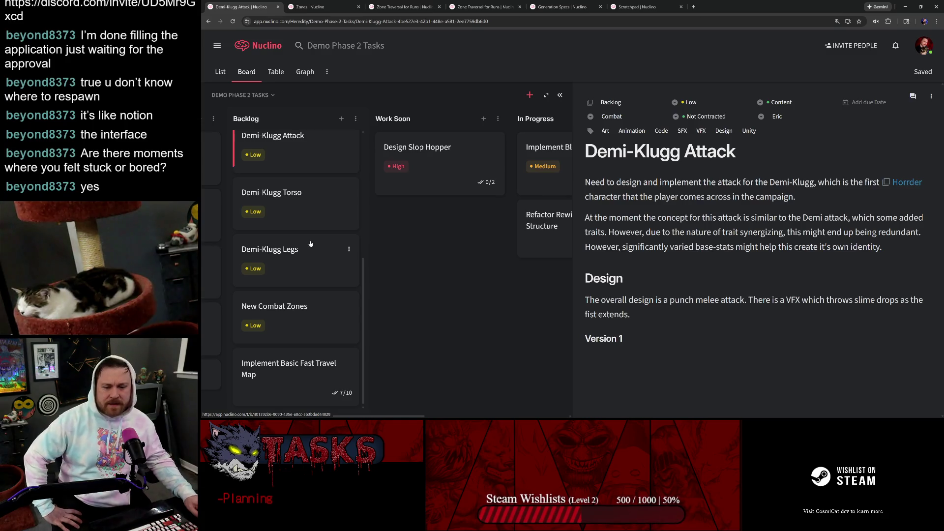
scroll(295, 192, up, 2)
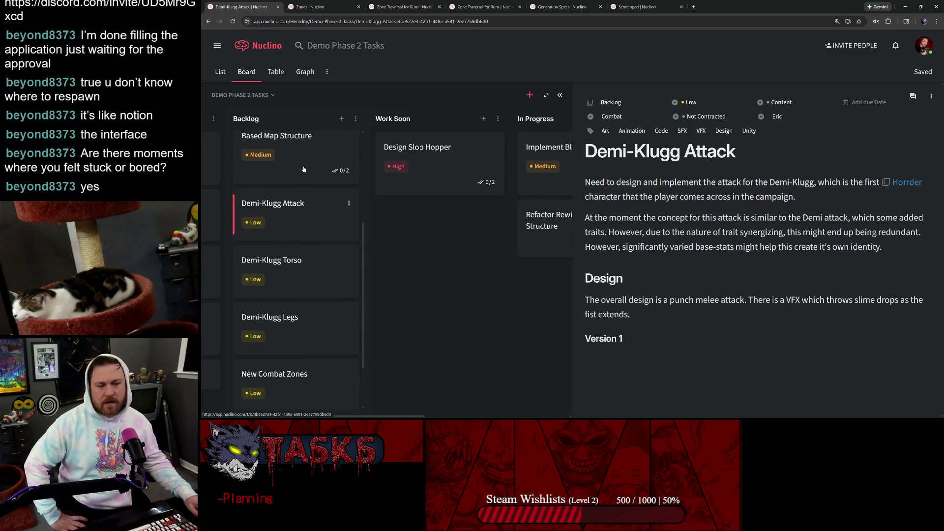
scroll(314, 225, down, 2)
click(272, 214)
click(270, 250)
click(309, 327)
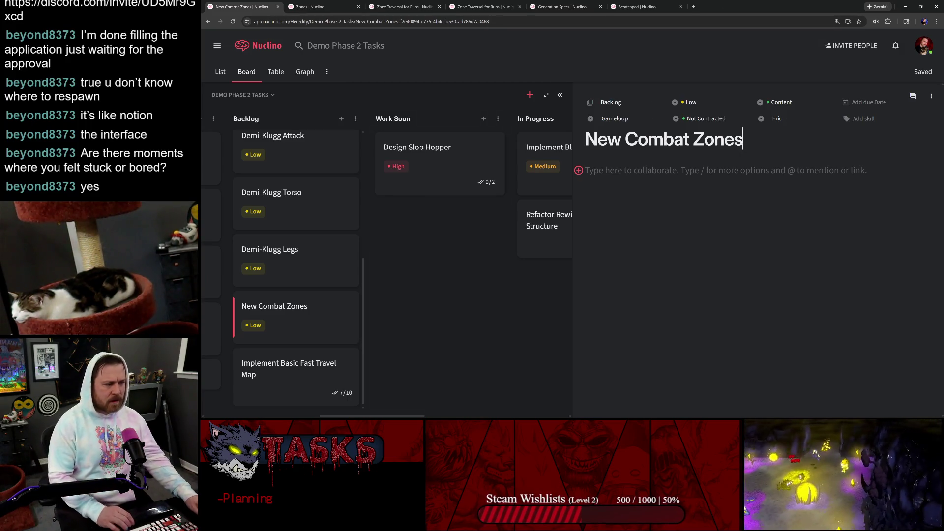
drag(743, 138, 583, 137)
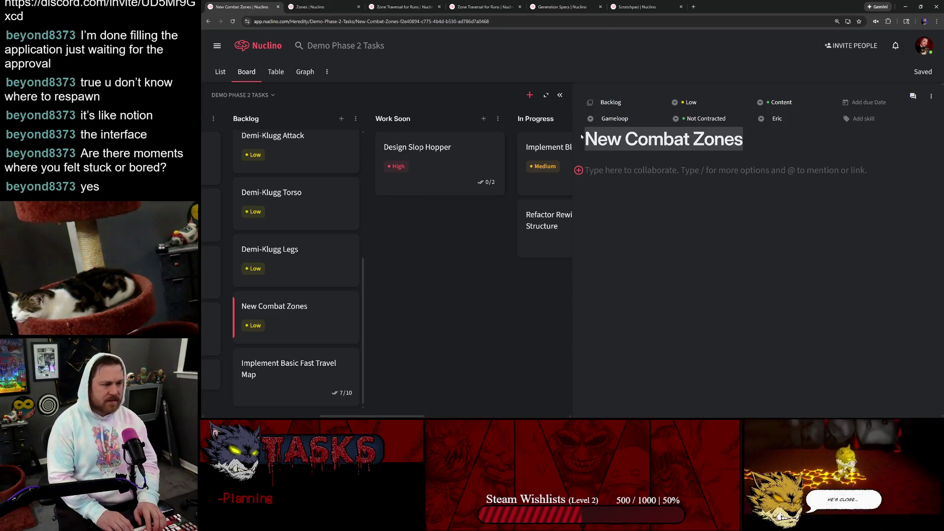
text(St)
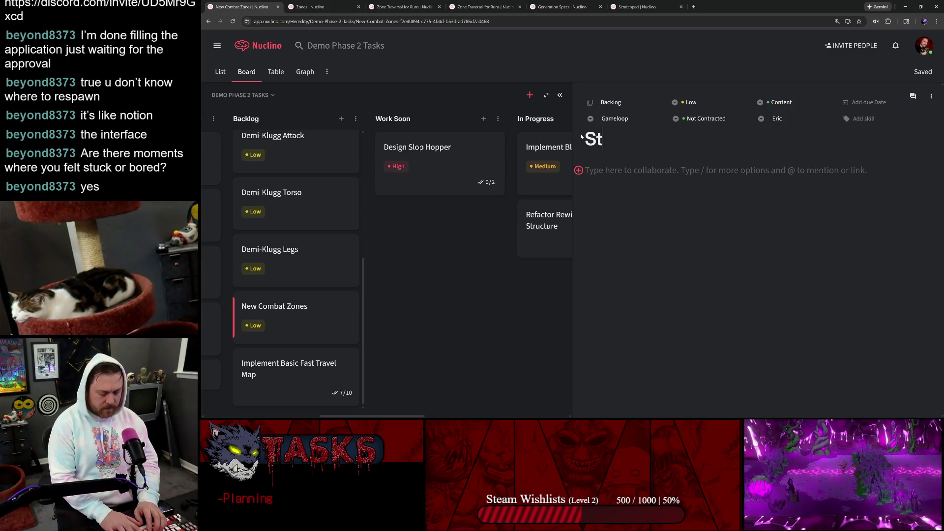
text(rand 1 Zones)
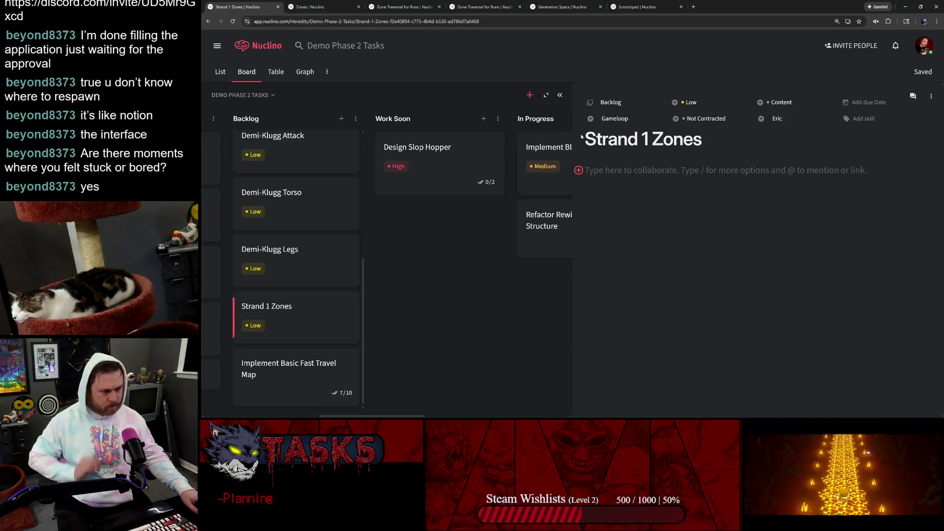
Switch to the Zones wiki page after renaming the task to Strand 1 Zones
click(317, 8)
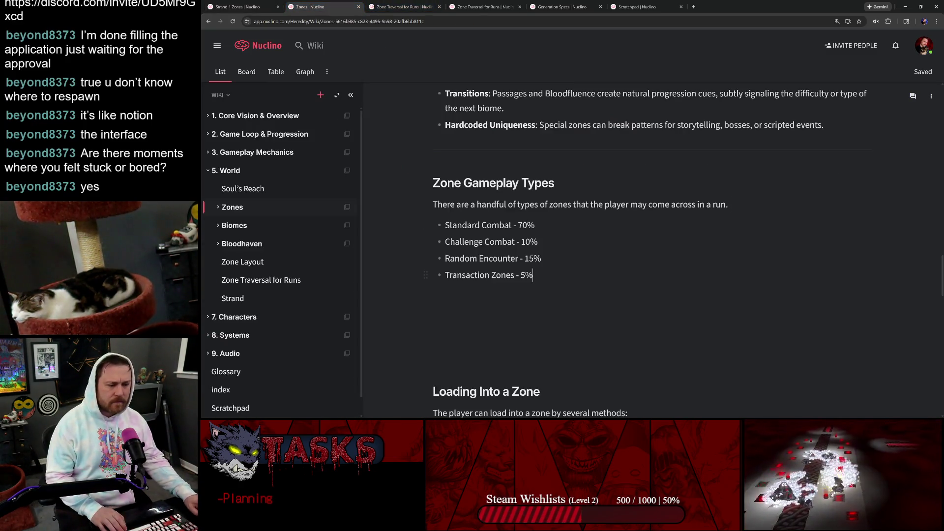
Copy the four zone gameplay type bullets from Zones into Strand 1 Zones as checklist items
key(shift+Up)
key(shift+Up)
key(shift+Up)
key(ctrl+c)
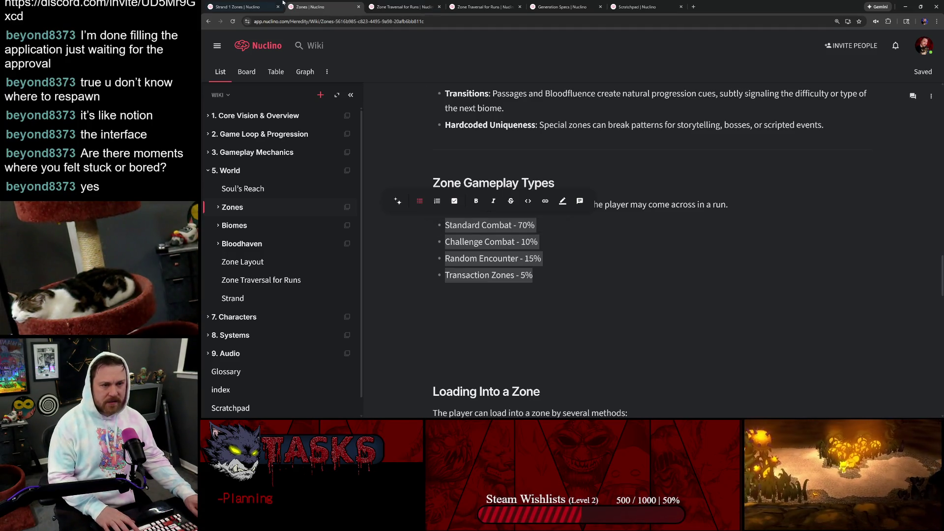
click(238, 7)
key(ctrl+v)
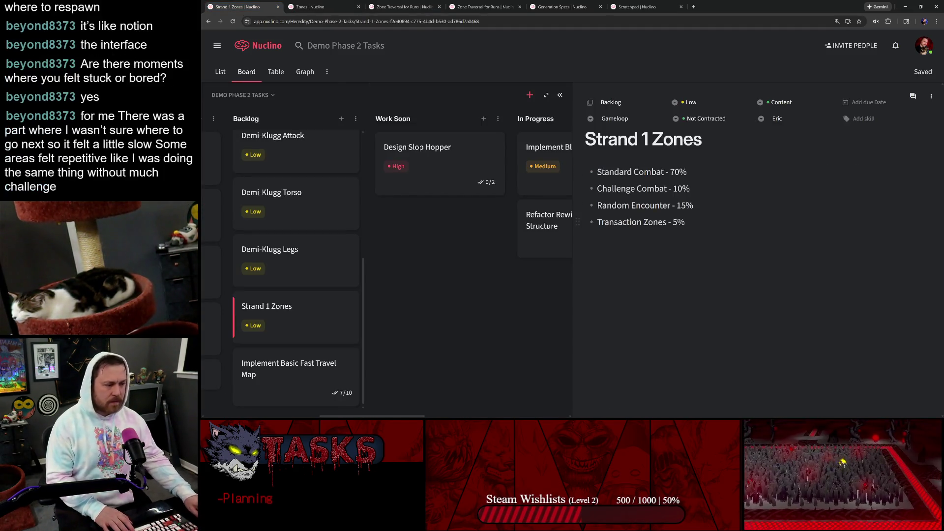
key(ctrl+a)
key(ctrl+shift+c)
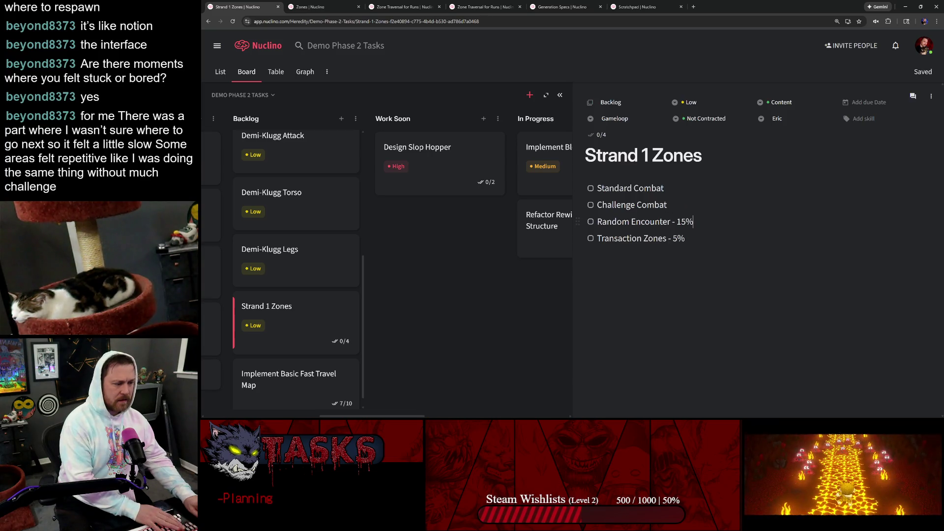
Remove the percentages so the checklist reads Standard Combat, Challenge Combat, Random Encounter, Transaction Zones
key(BackSpace)
key(BackSpace)
key(BackSpace)
key(Down)
key(BackSpace)
key(BackSpace)
key(BackSpace)
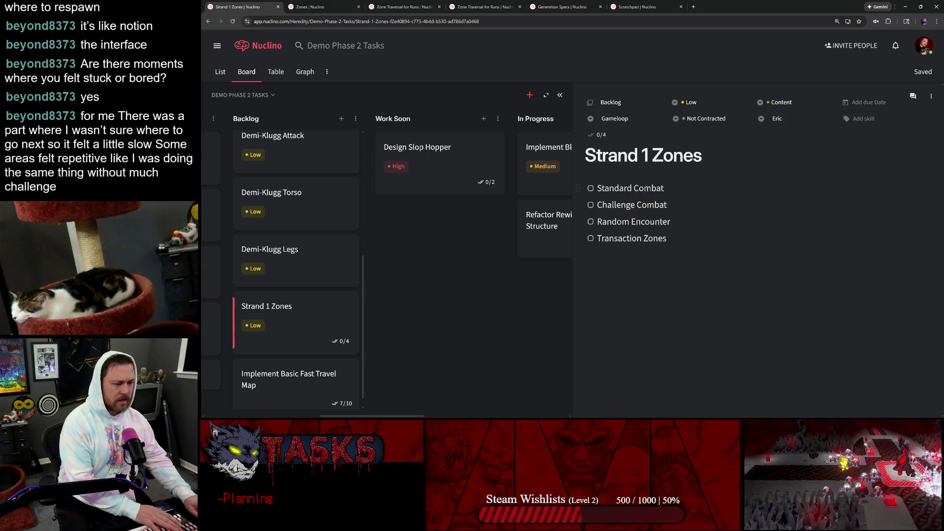
key(Up)
key(Up)
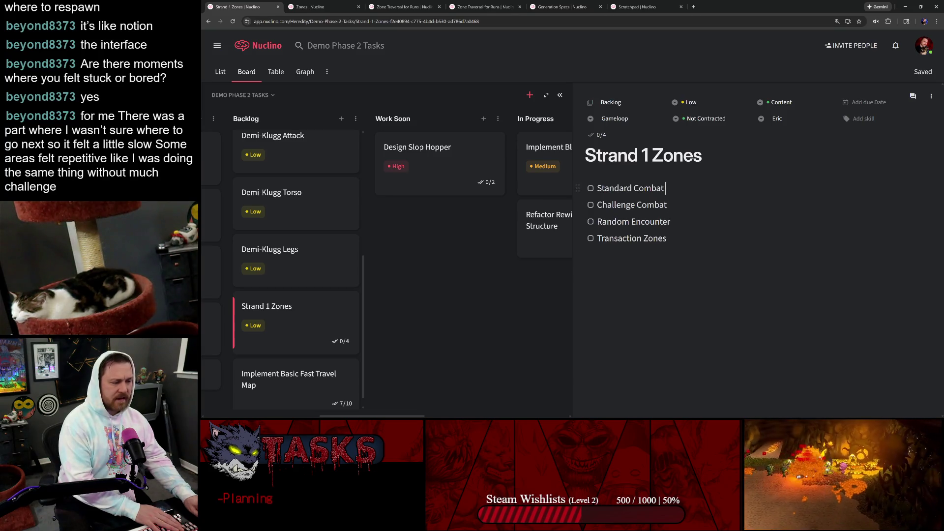
key(BackSpace)
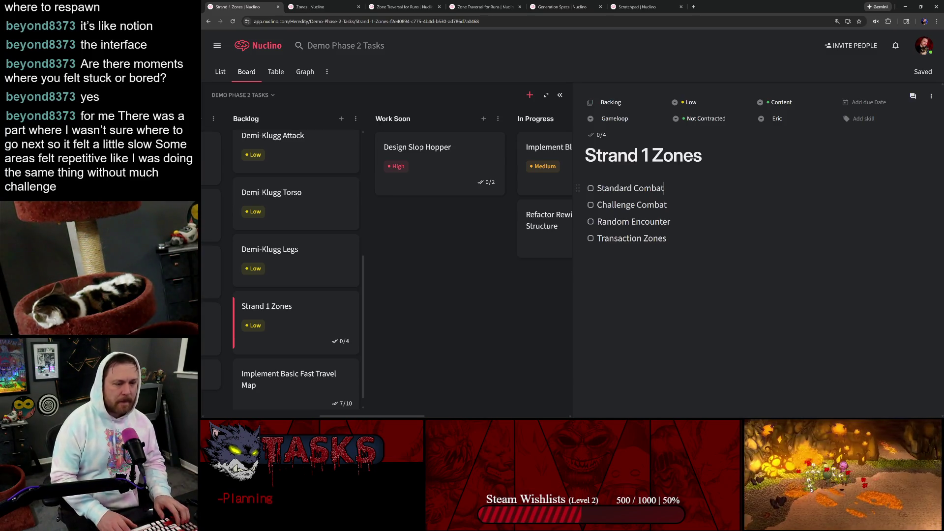
text( - )
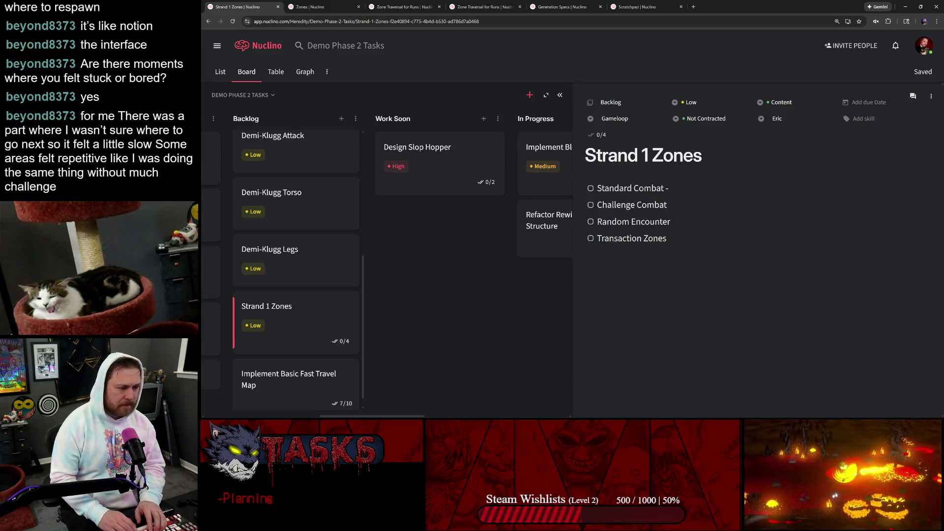
text(20)
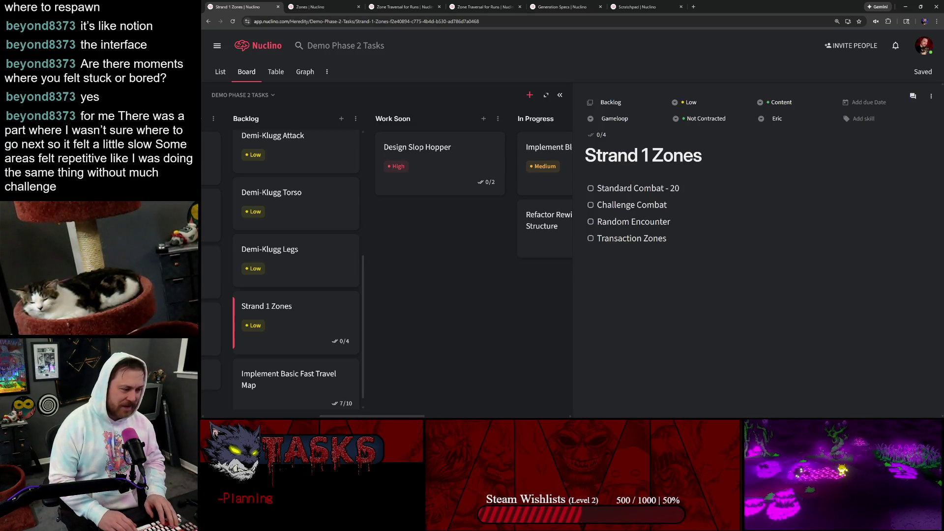
Add counts to the checklist: Standard Combat 20, Challenge Combat 3, Random Encounter 5, Transaction Zones 2
key(Down)
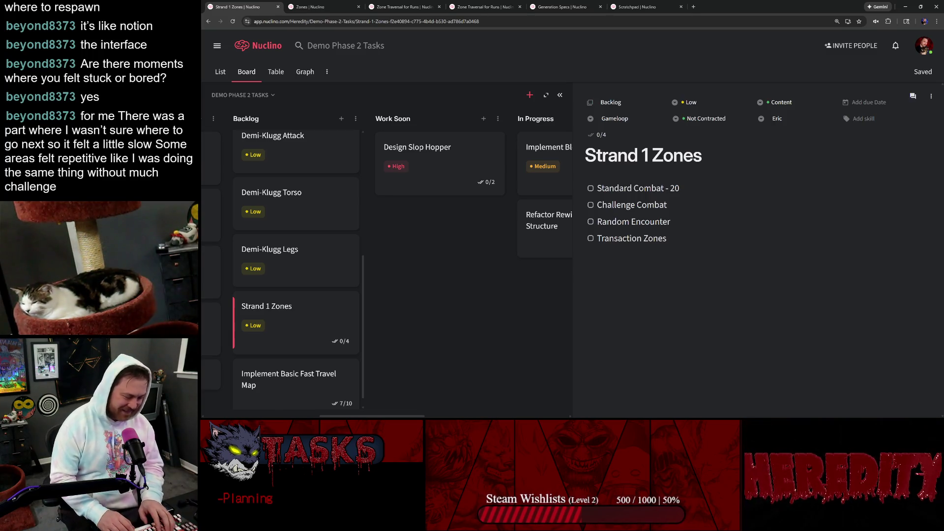
key(Up)
key(Down)
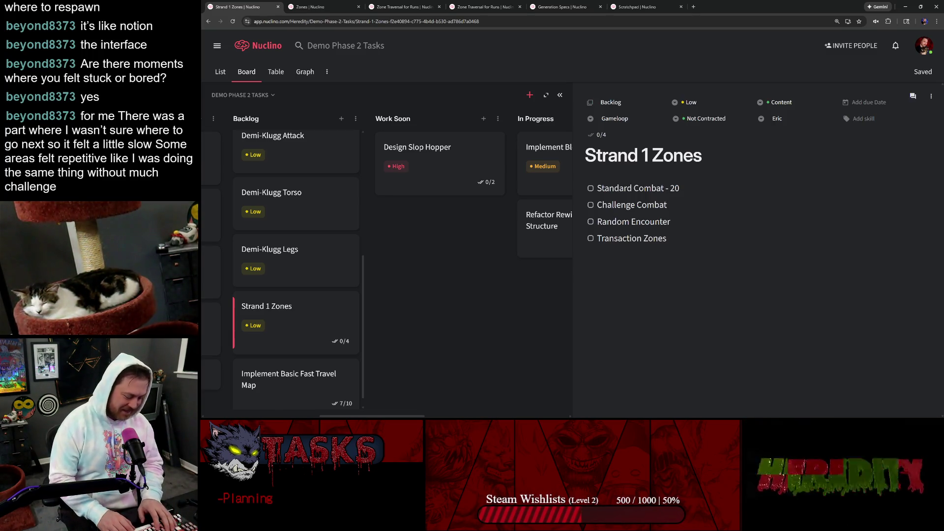
text( -)
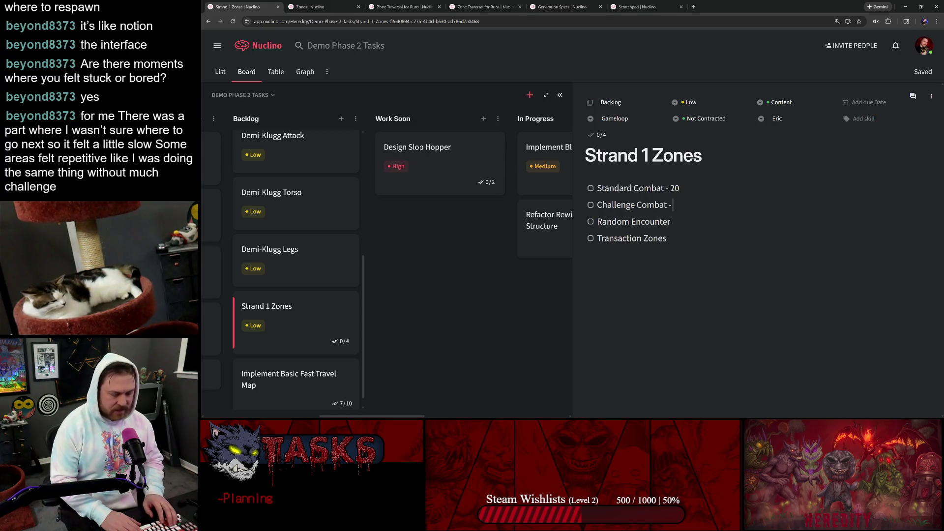
text(3)
key(Down)
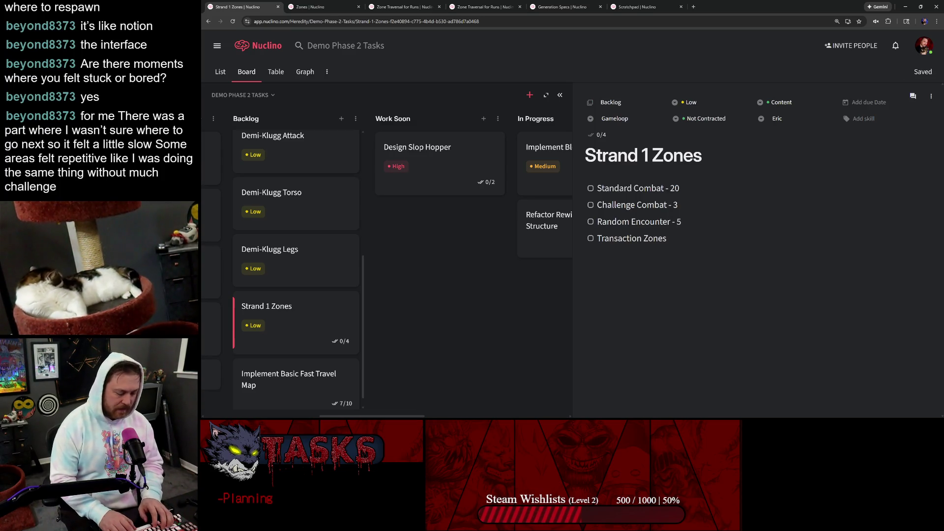
text( - 2)
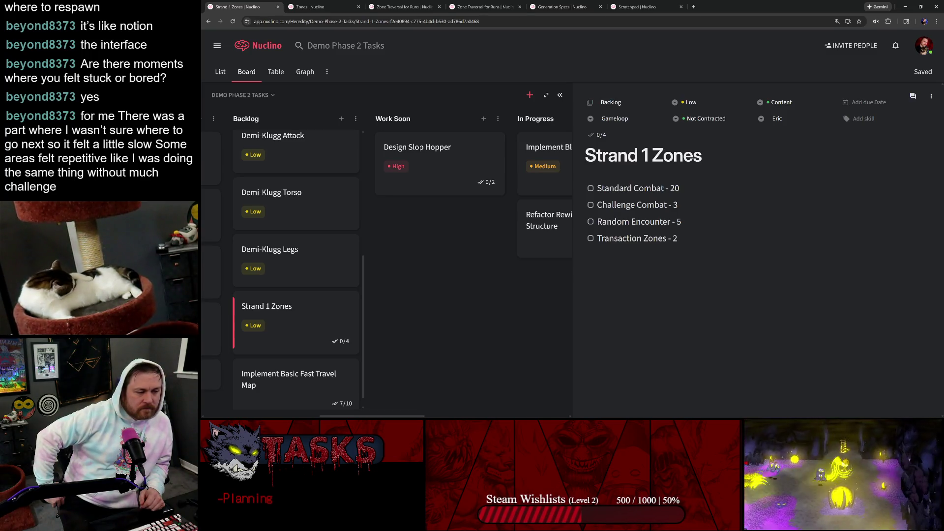
key(Up)
key(Up)
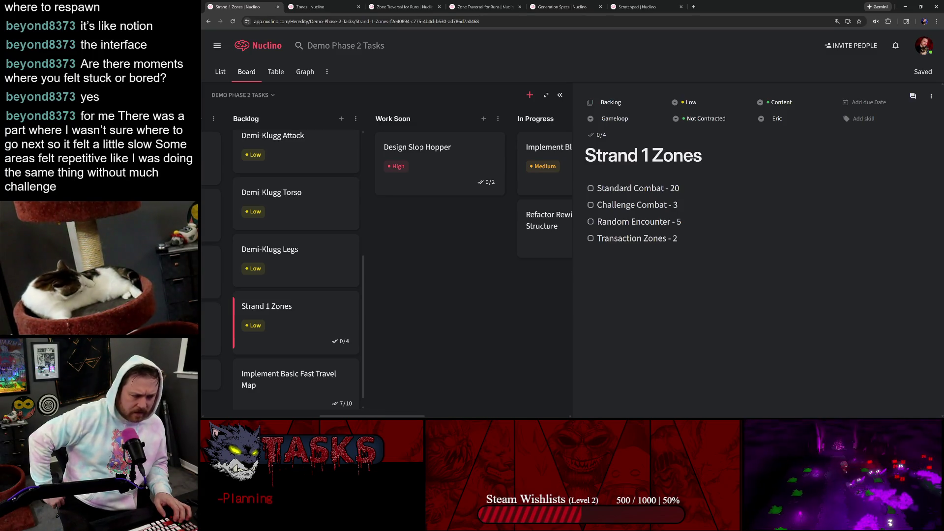
key(BackSpace)
text(5)
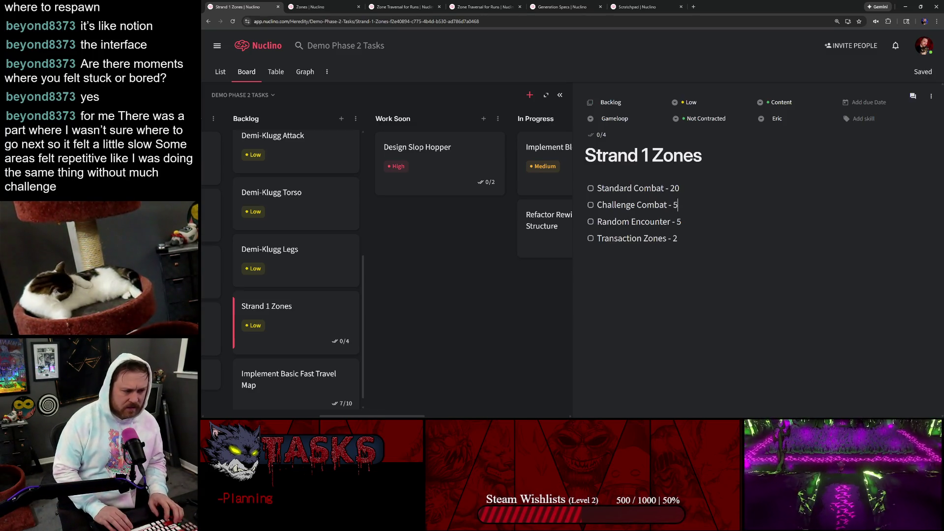
key(BackSpace)
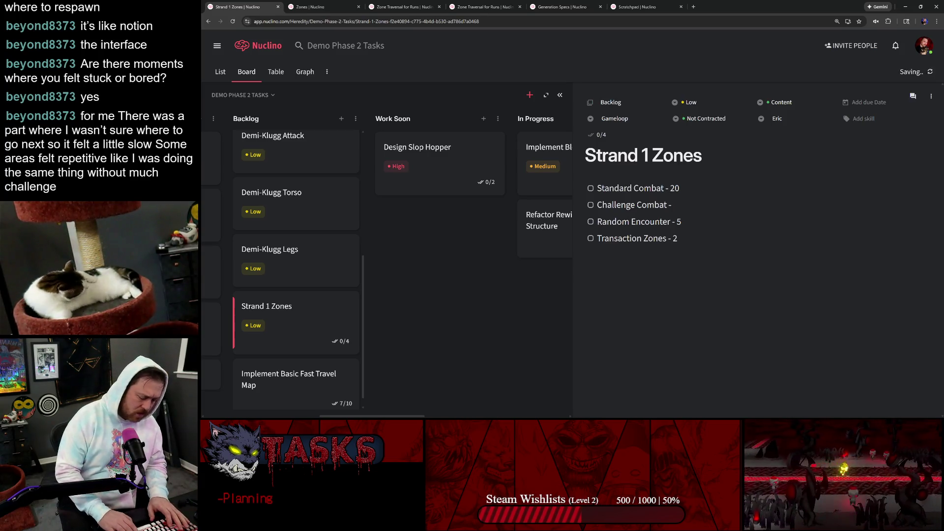
text(3)
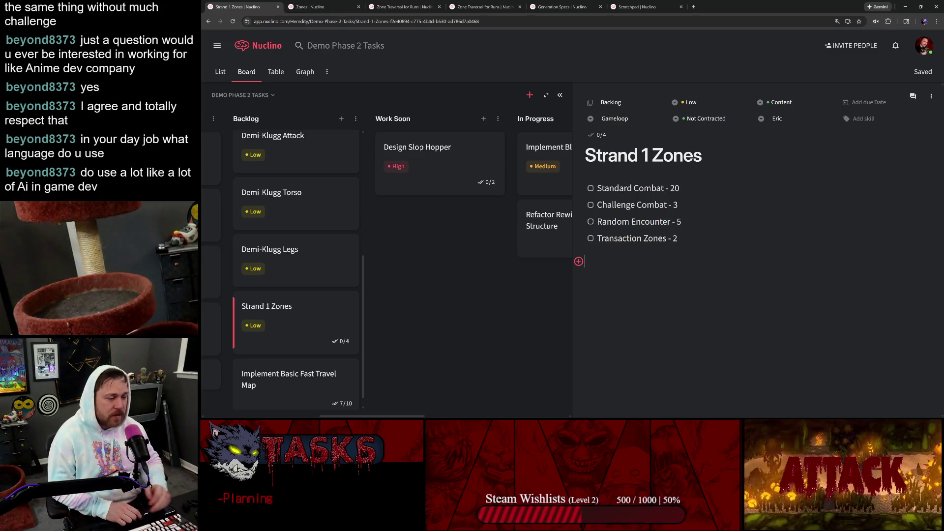
Close the Strand 1 Zones task details to show the whole board from Backlog to Done
key(Up)
key(Up)
key(Up)
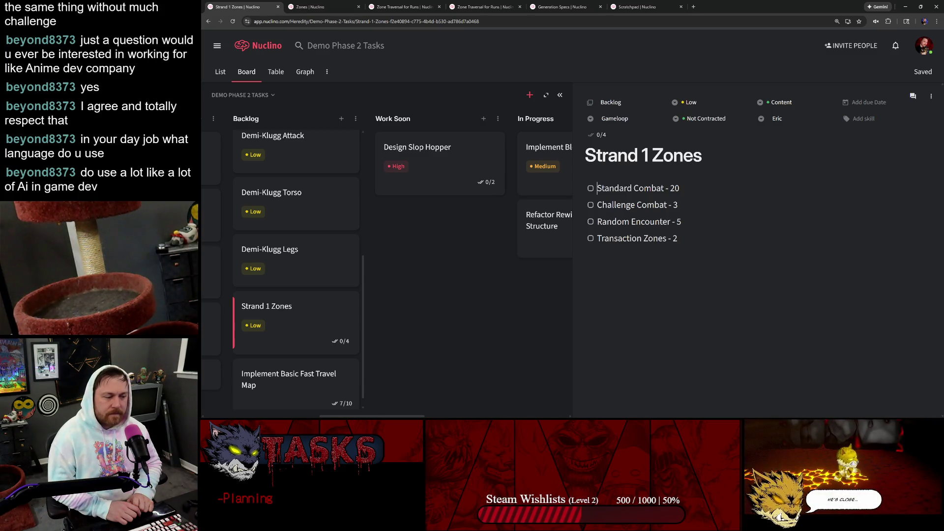
click(686, 239)
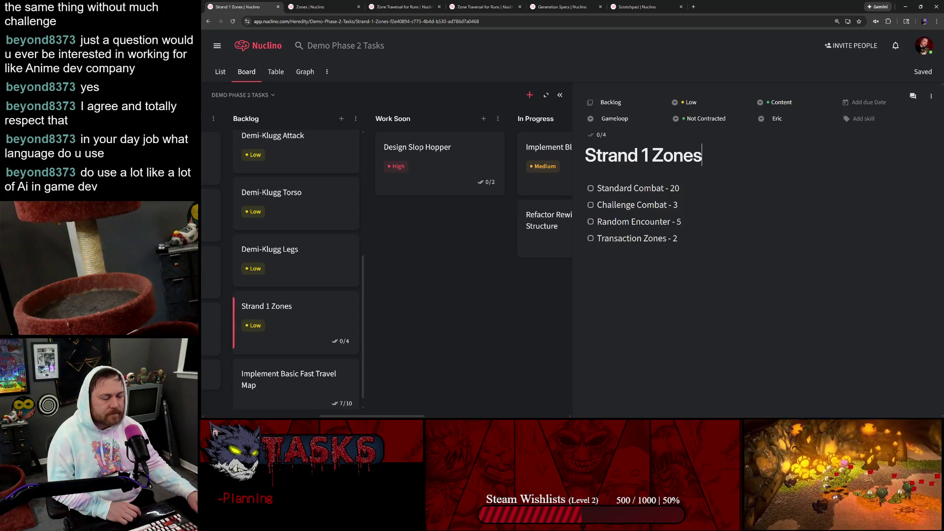
click(430, 263)
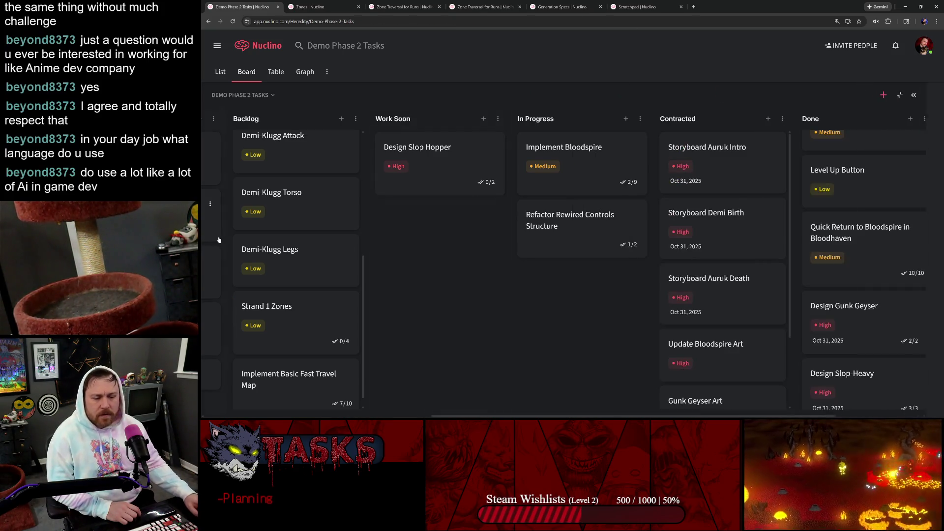
scroll(250, 275, down, 1)
Check off 'Add a callout to exit Bloodspire' in Implement Basic Fast Travel Map, reaching 8/10
click(289, 365)
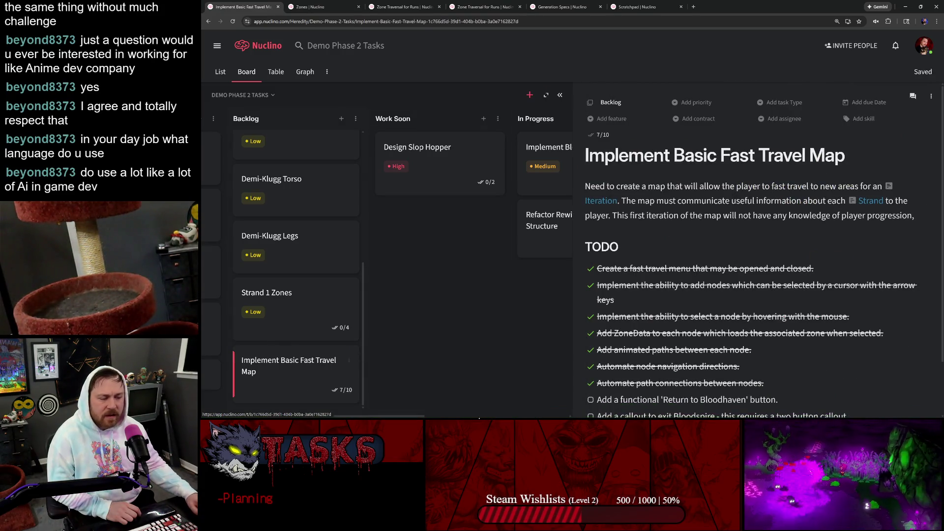
scroll(700, 201, down, 2)
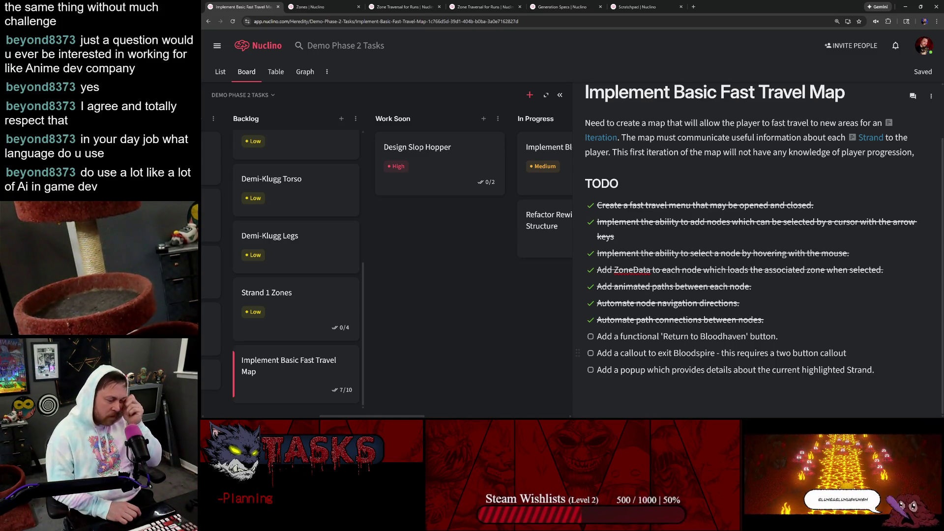
scroll(753, 259, up, 1)
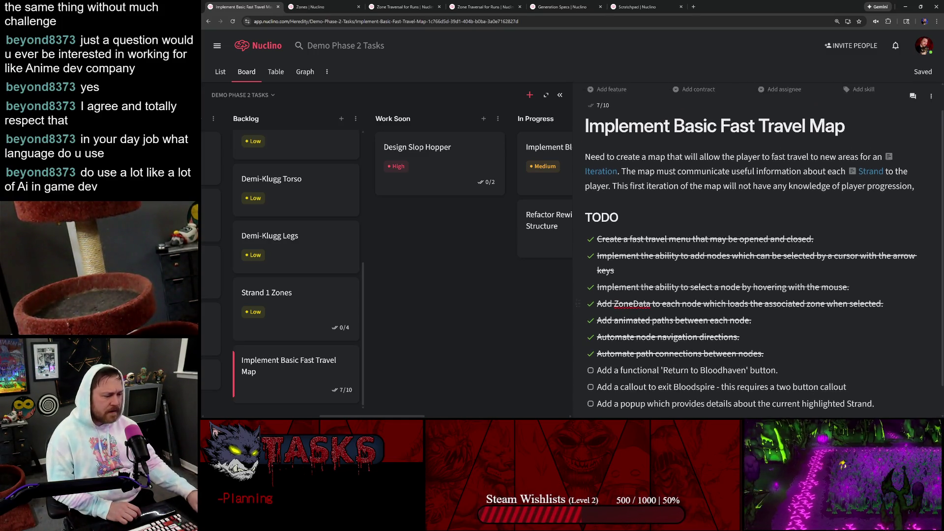
click(590, 386)
scroll(738, 295, down, 1)
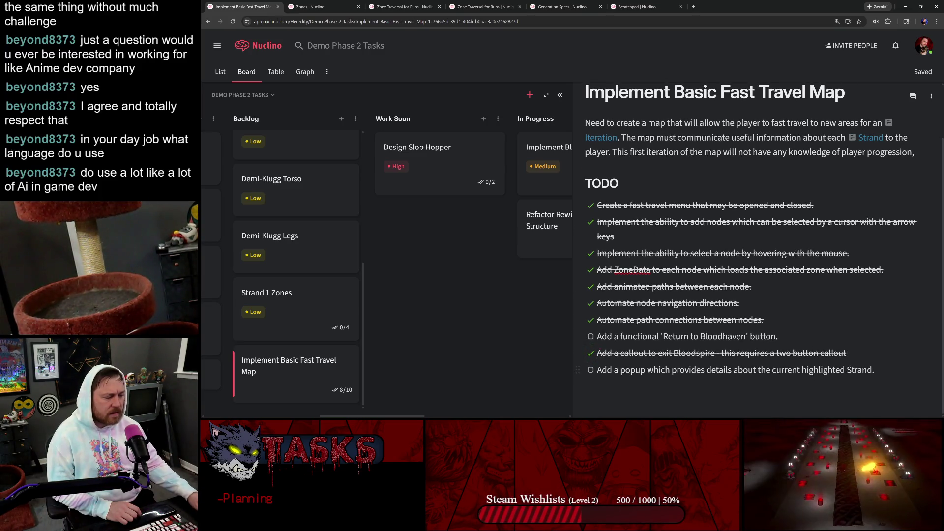
drag(873, 369, 598, 370)
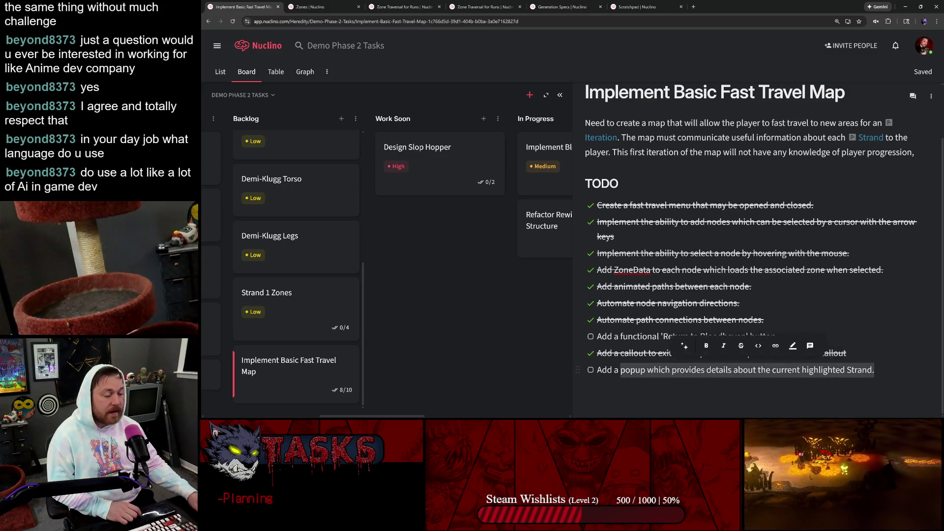
click(884, 270)
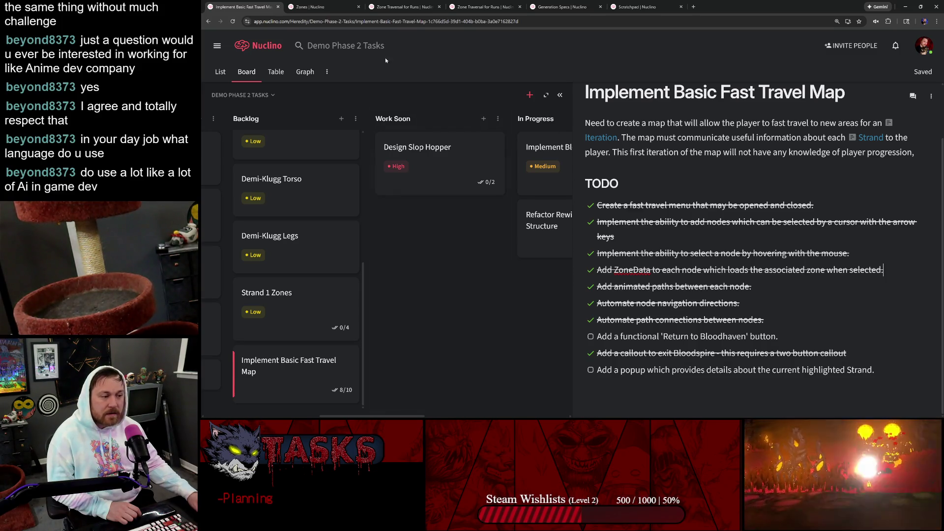
mouse_move(295, 303)
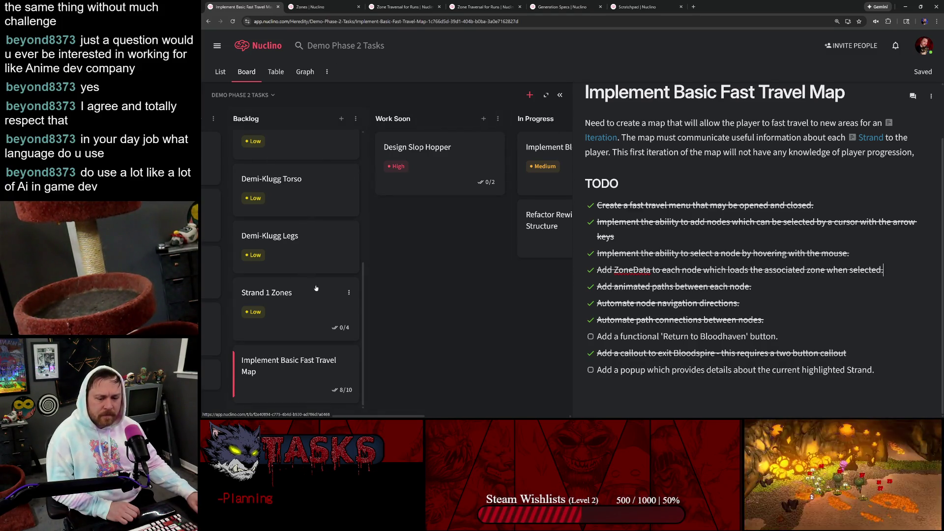
scroll(314, 287, up, 5)
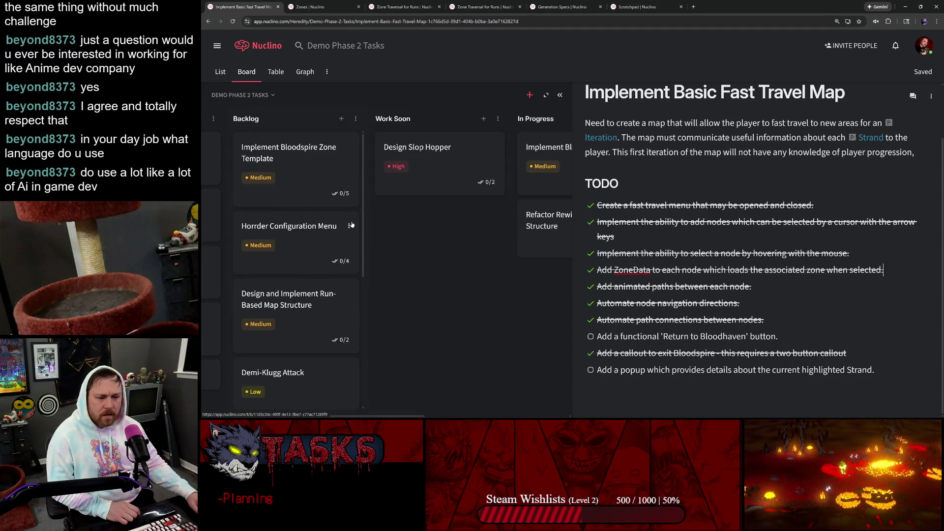
scroll(351, 225, right, 3)
scroll(341, 235, left, 6)
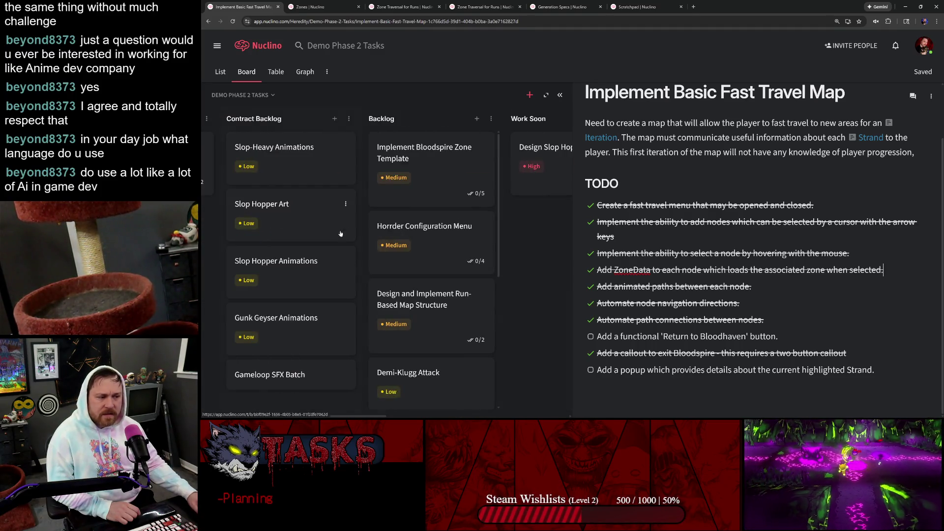
Close the task panel, move the Strand 1 Zones card higher in Backlog, and start a search
click(340, 235)
scroll(425, 266, down, 4)
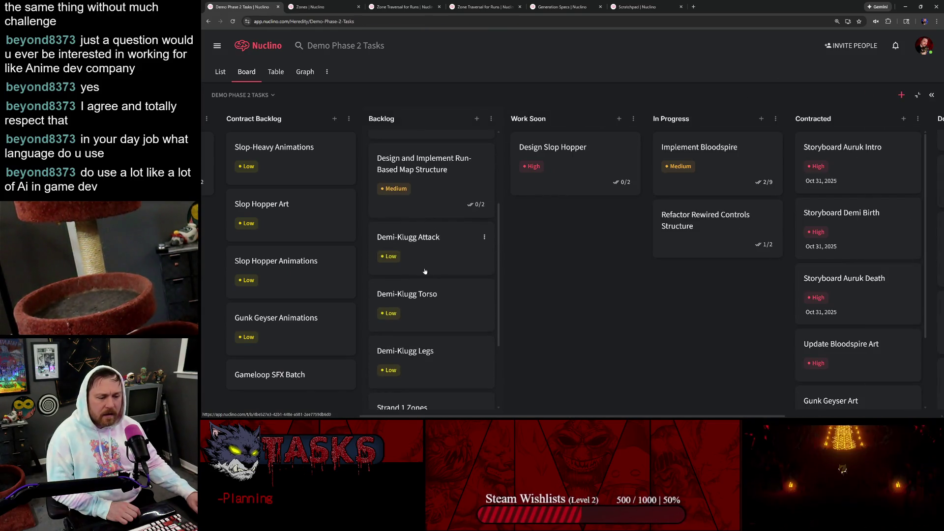
scroll(425, 266, down, 3)
mouse_move(419, 369)
mouse_down()
mouse_move(422, 139)
mouse_move(413, 188)
mouse_up()
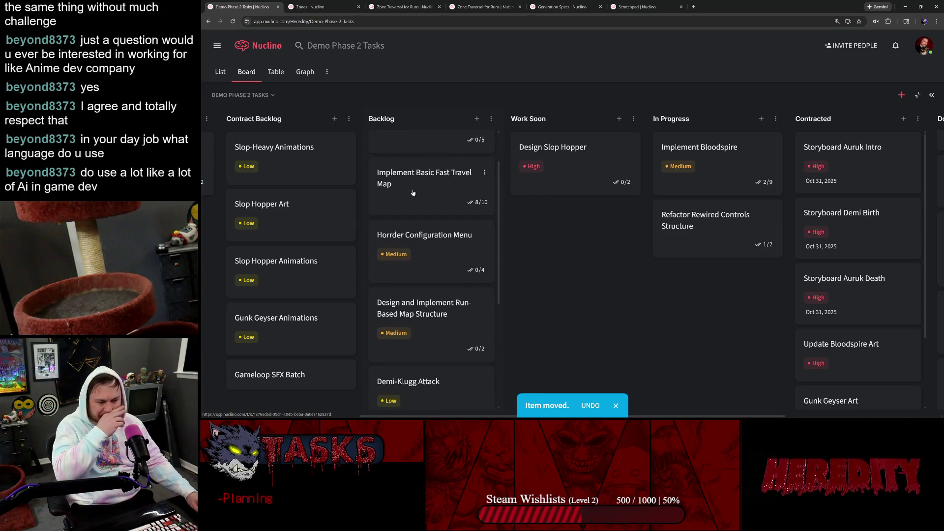
scroll(413, 192, down, 3)
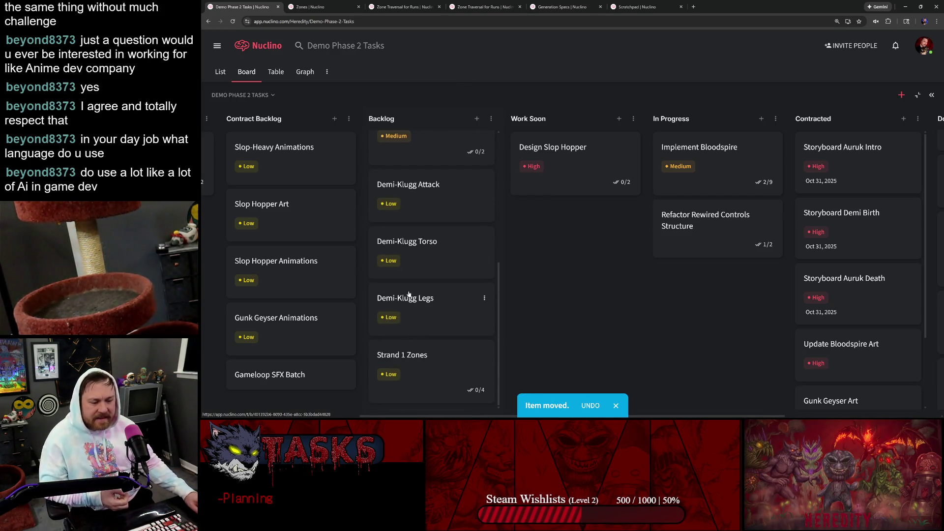
drag(417, 365, 423, 174)
scroll(428, 237, up, 3)
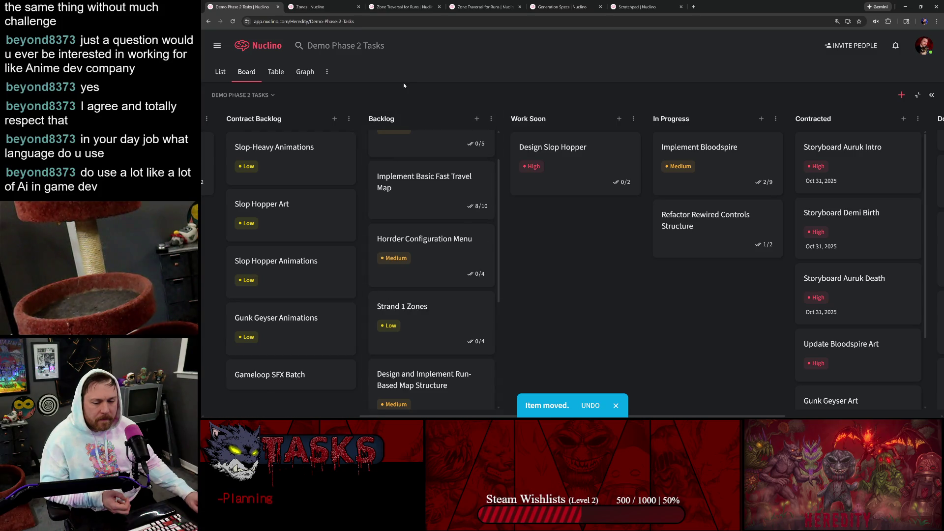
scroll(433, 196, up, 2)
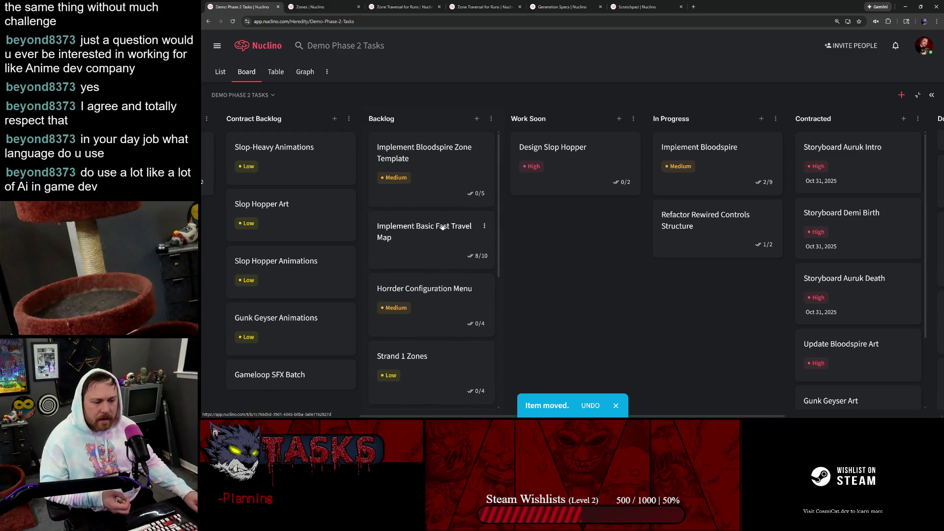
scroll(443, 228, down, 3)
drag(431, 186, 436, 326)
scroll(428, 273, up, 3)
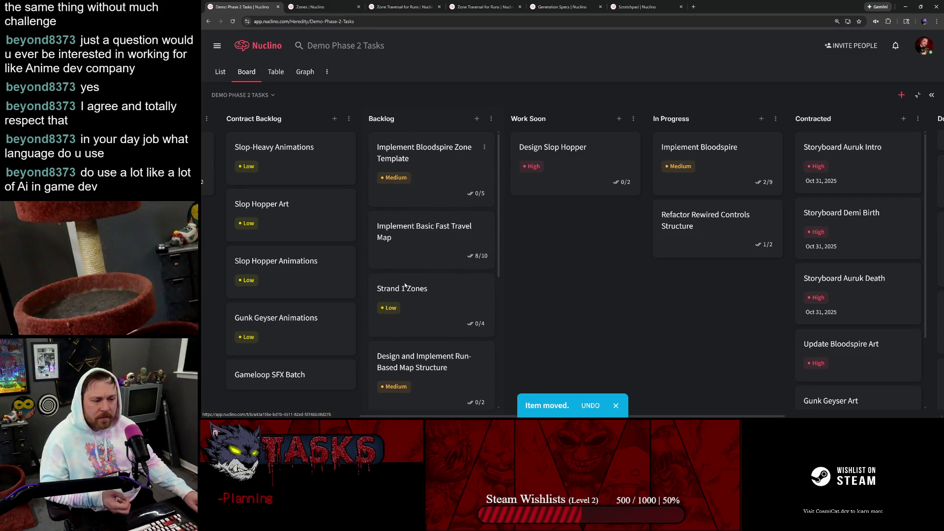
key(ctrl+k)
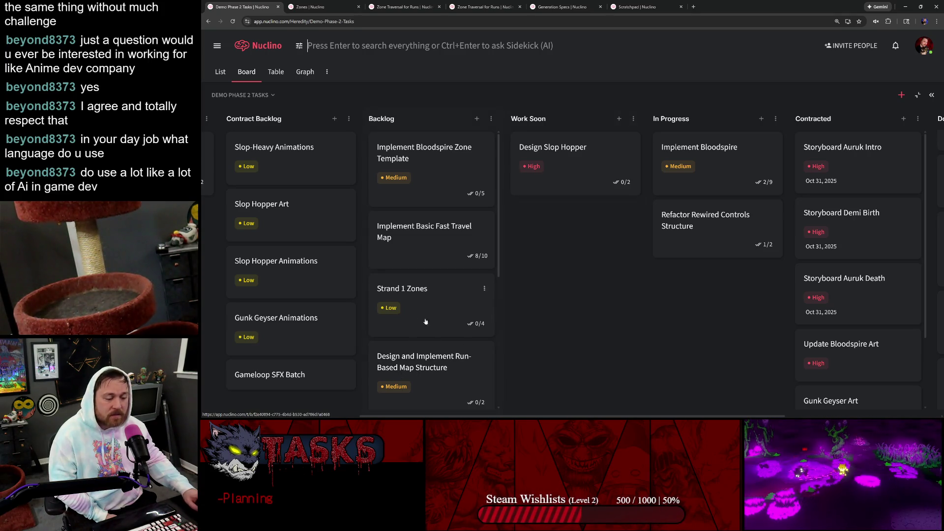
Dismiss the search and add a new untitled card to the Backlog column
click(454, 87)
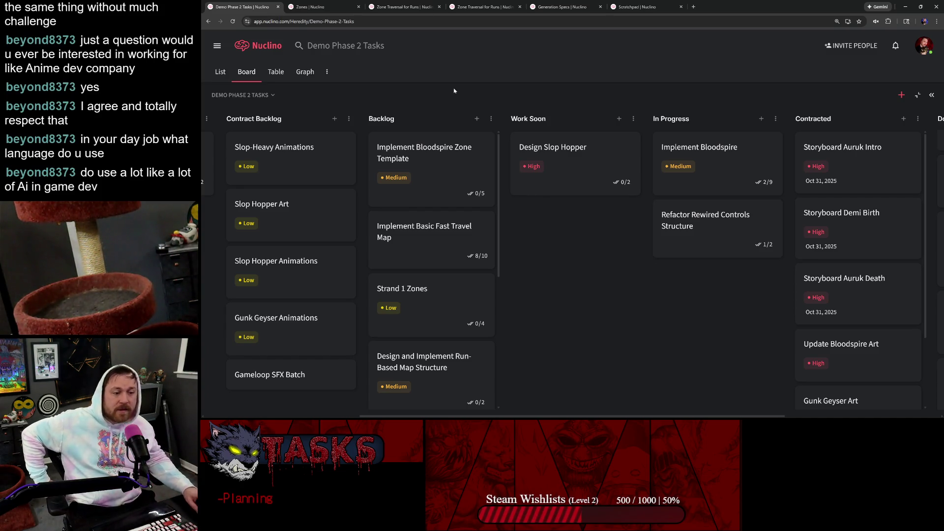
click(476, 119)
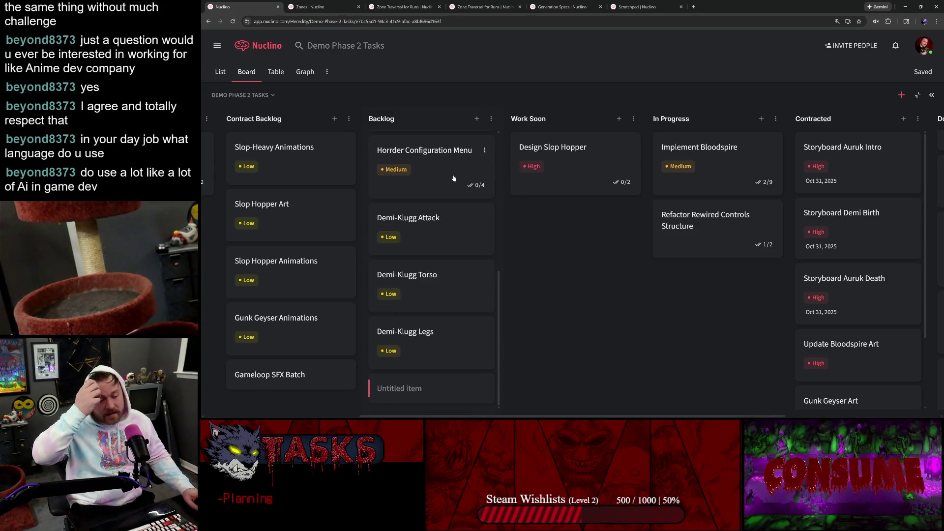
Title the new Backlog card 'Enemy Candidate Location' and move into its description
click(417, 387)
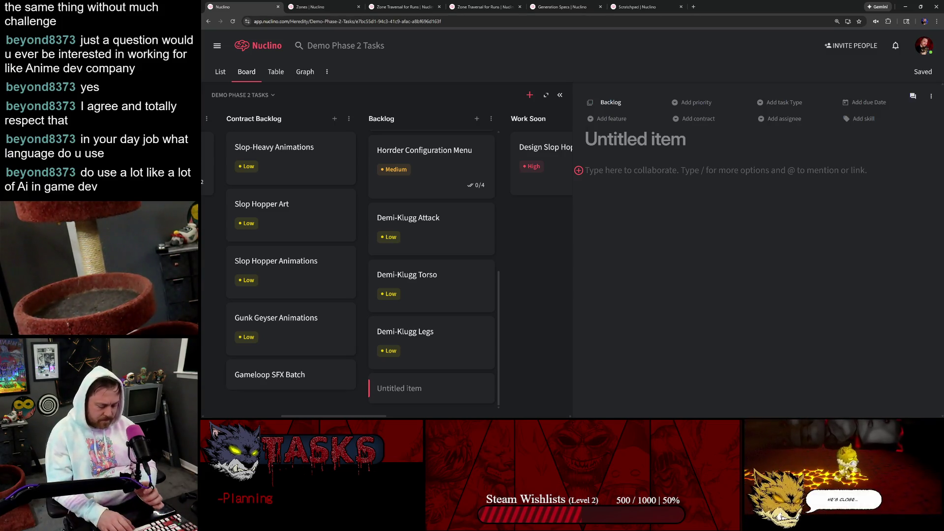
text(ENm)
key(BackSpace)
key(BackSpace)
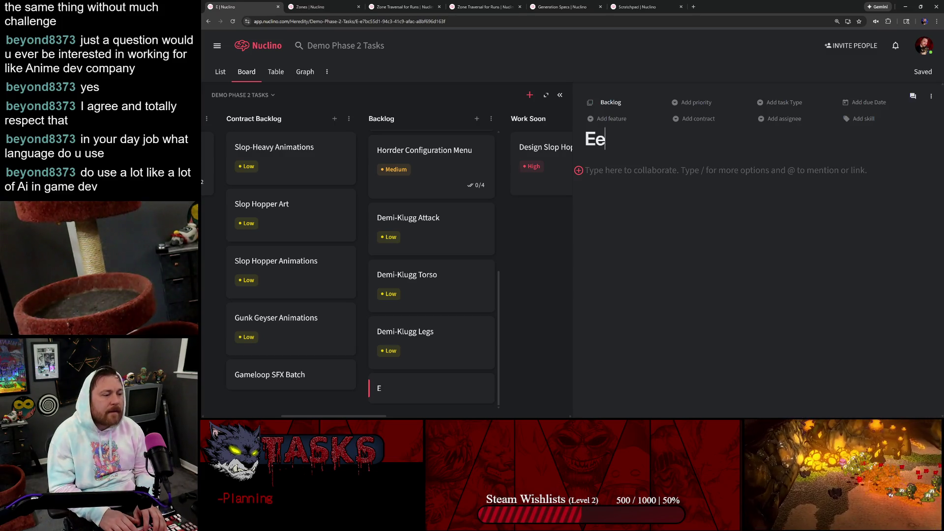
text(my Candidate Location)
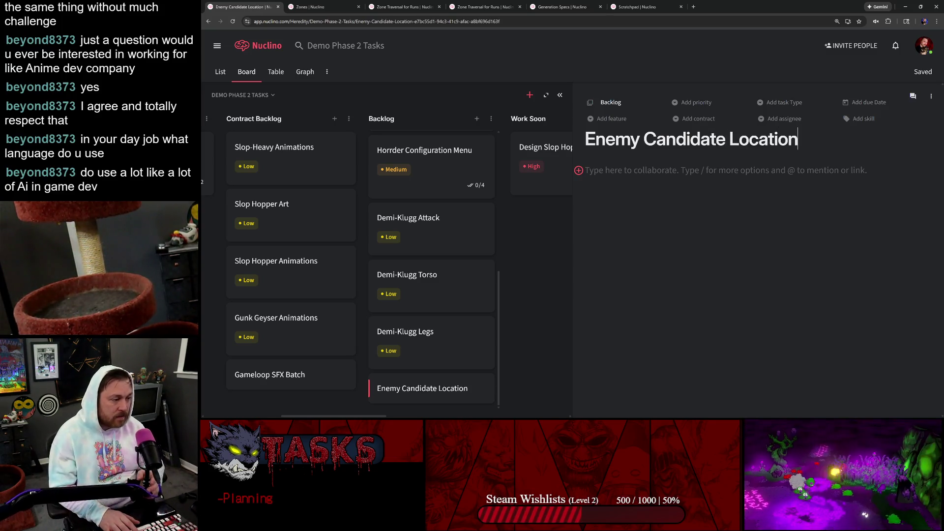
key(Left)
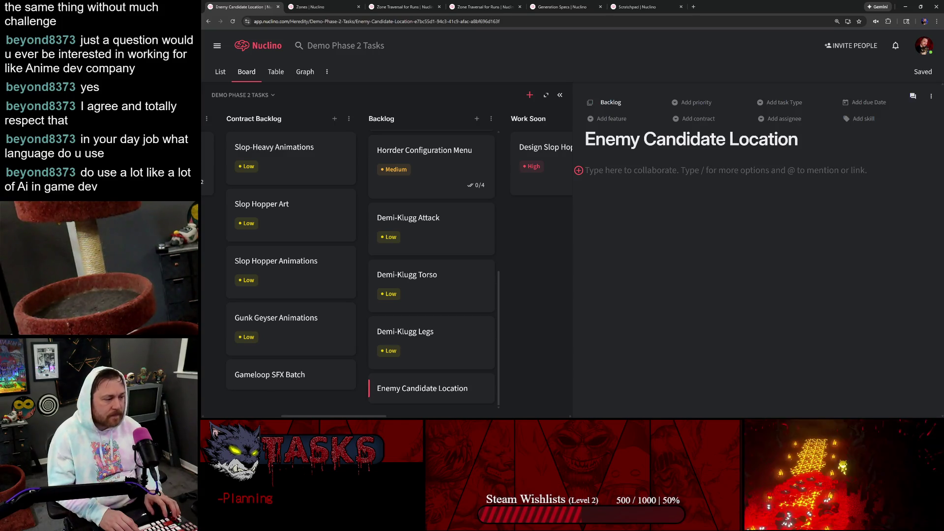
text(Nee)
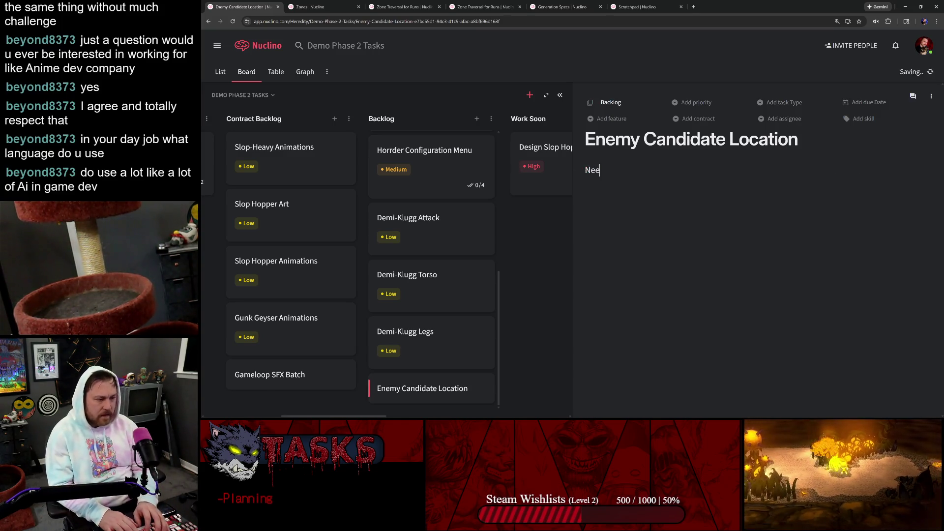
text(d to be able)
text( to configure where)
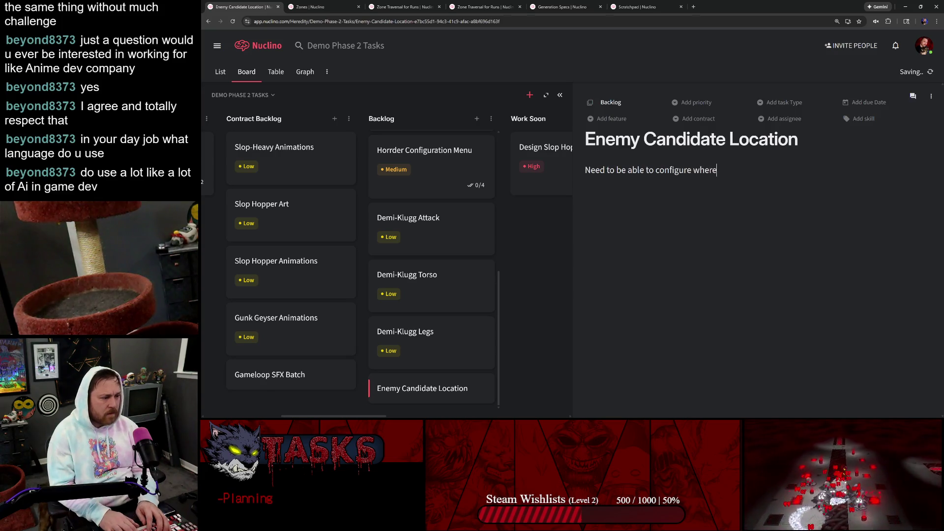
text( enemies)
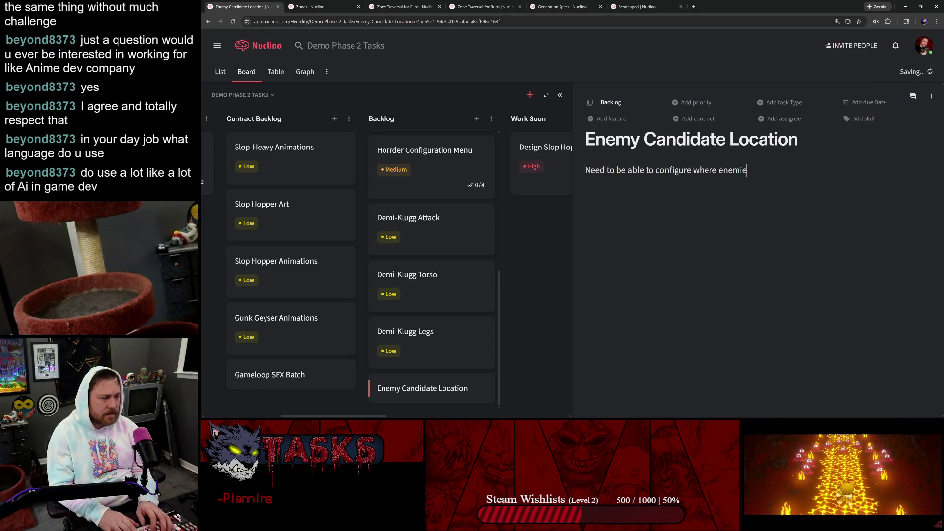
text( can show u)
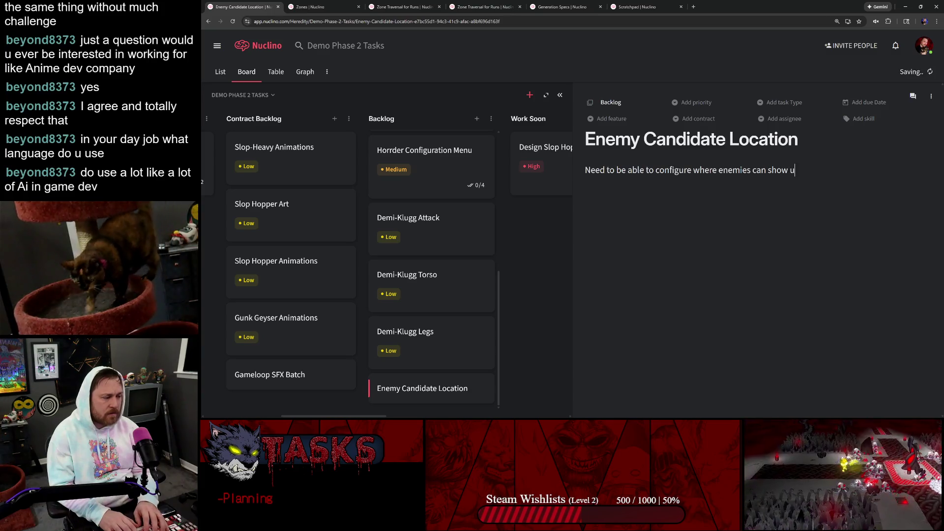
text(p within a zone.)
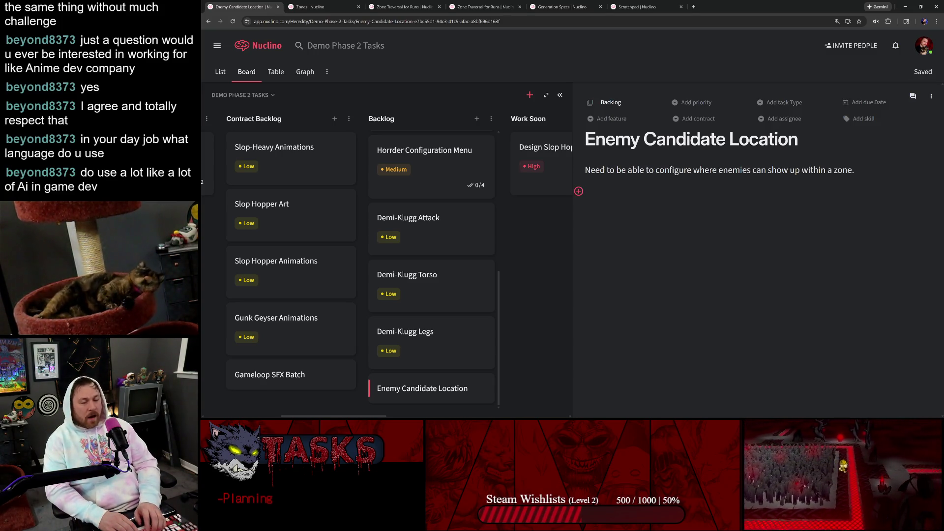
text(Introdu)
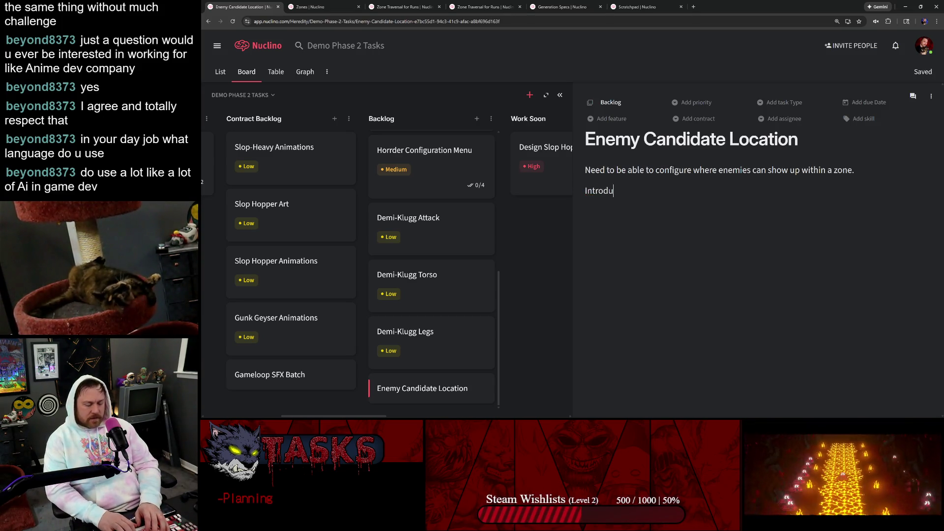
text(ce the concept orf)
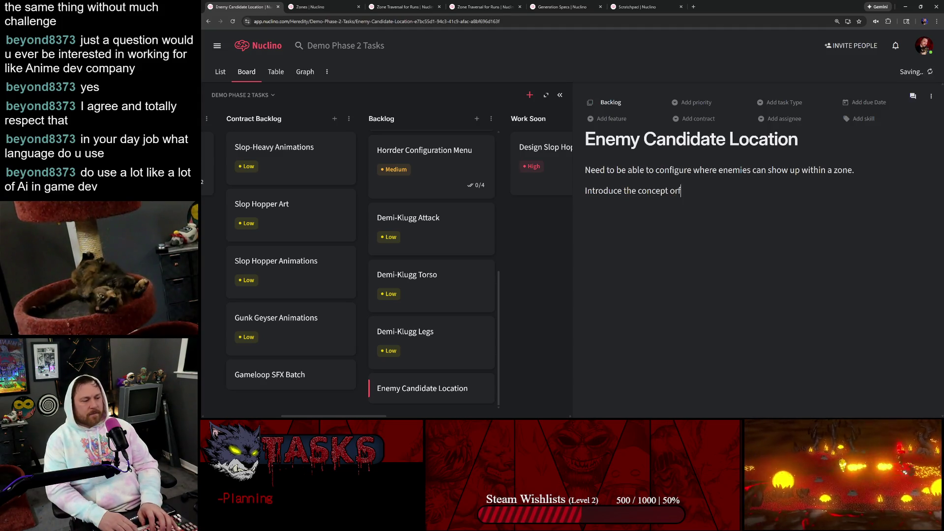
Describe configurable enemy spawn spots with a budget concept, and rename to 'Enemy Candidate Spawn Location'
key(BackSpace)
key(BackSpace)
text(f enemy)
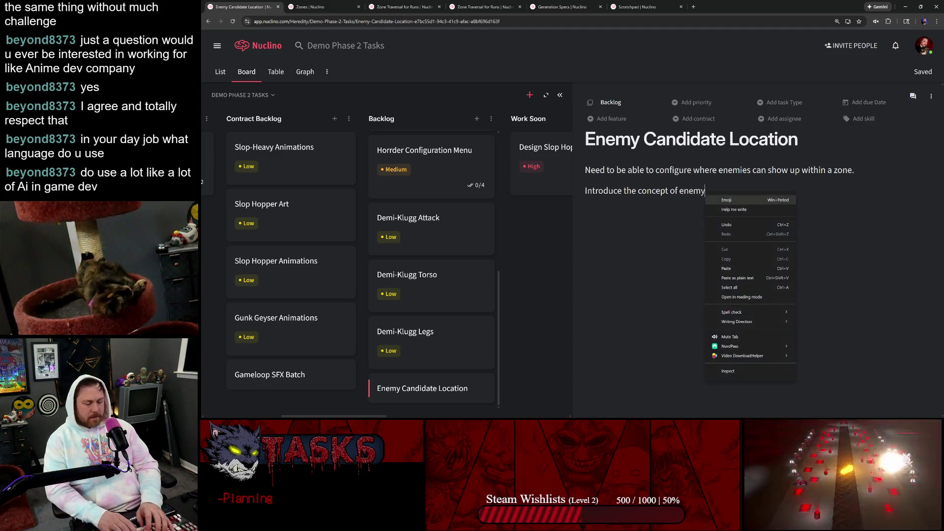
key(BackSpace)
key(BackSpace)
key(BackSpace)
text(dget)
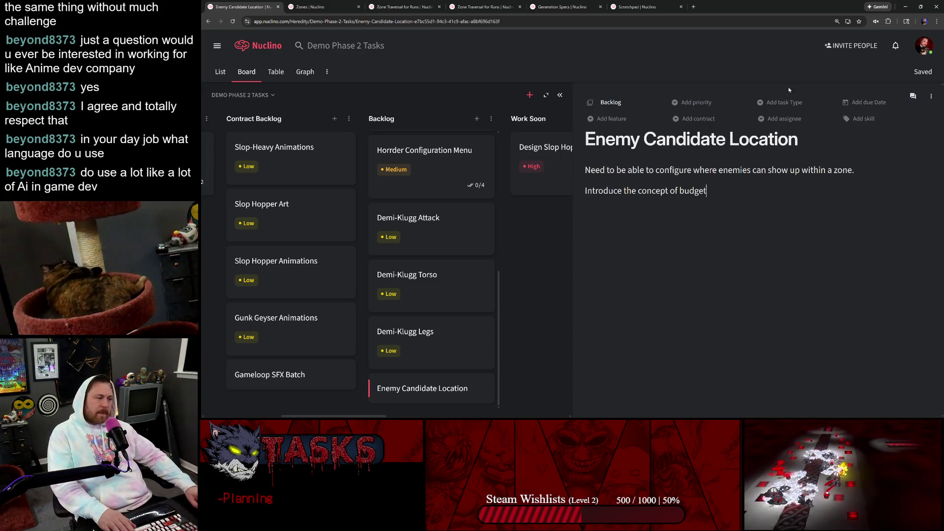
text(Spaw )
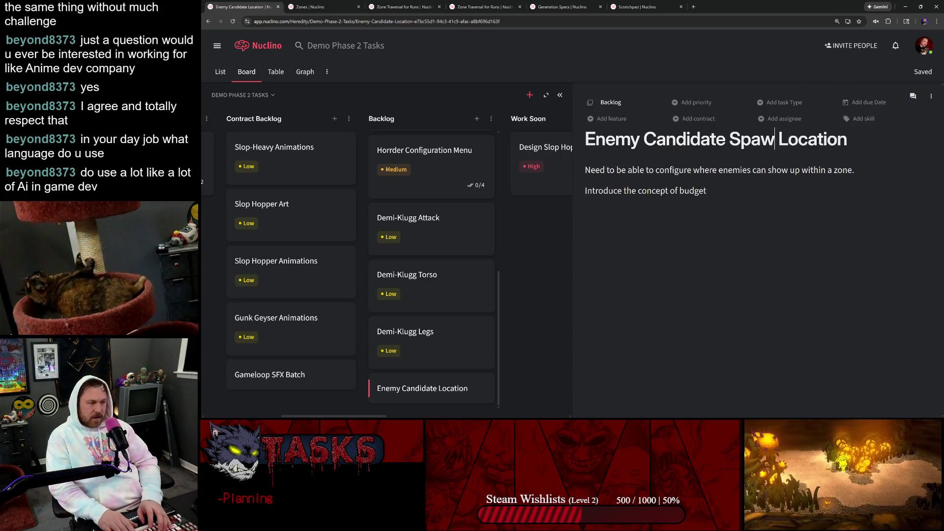
text(m)
key(BackSpace)
text(n)
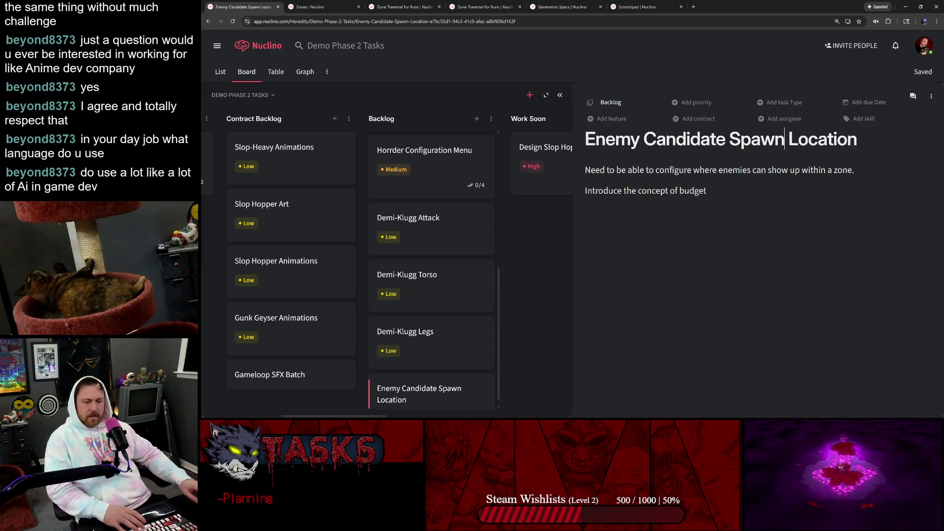
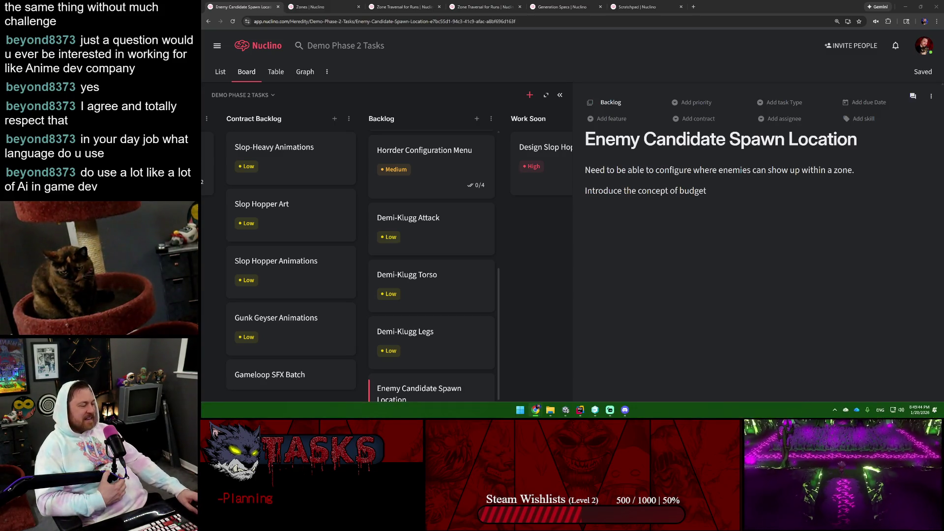
Clear all notifications and browse the calendar back to October 2025, then dismiss the panel
click(918, 411)
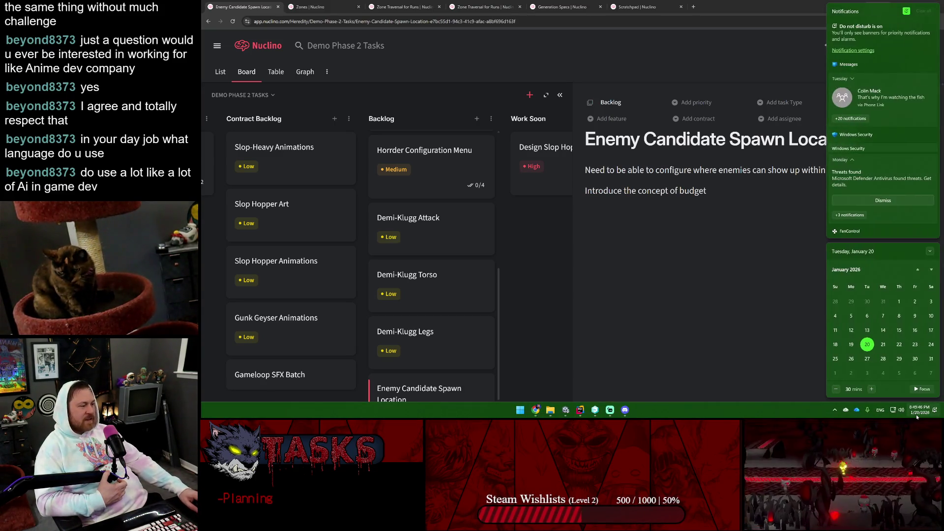
click(925, 11)
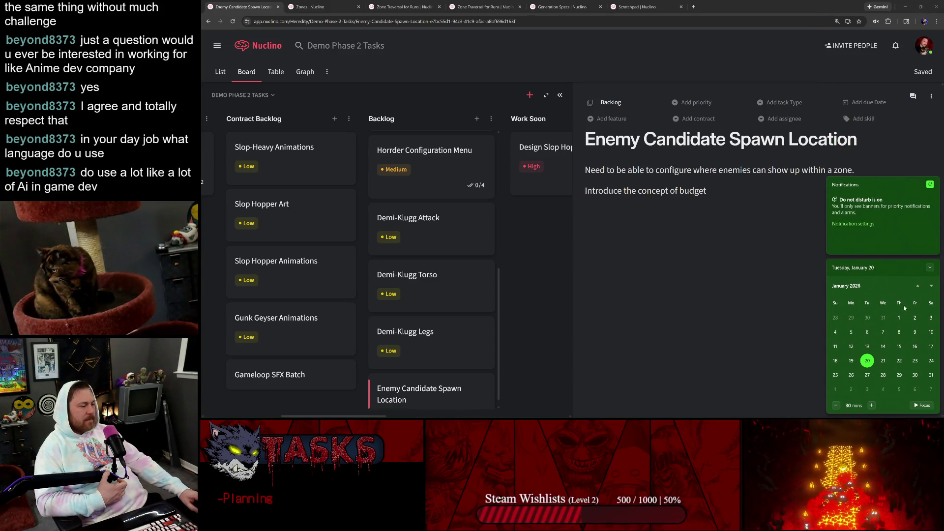
click(918, 287)
click(918, 287)
click(918, 287)
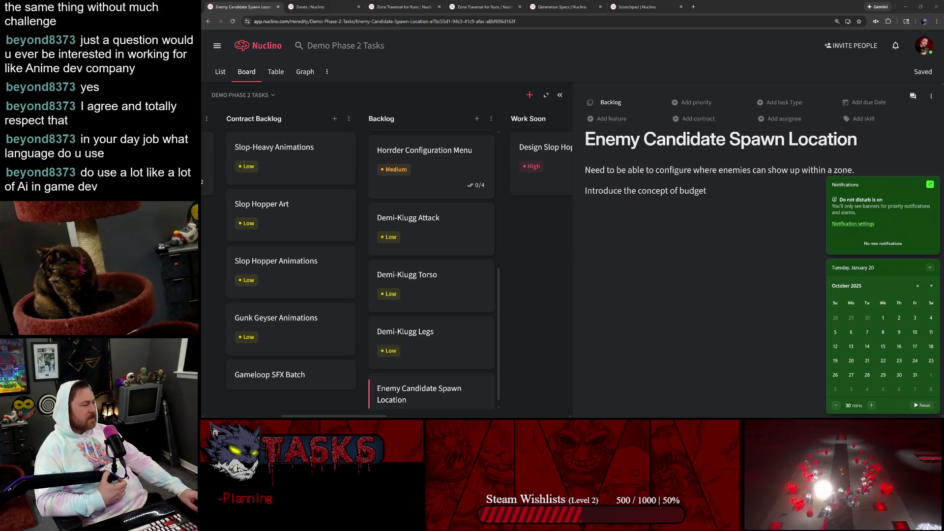
key(Escape)
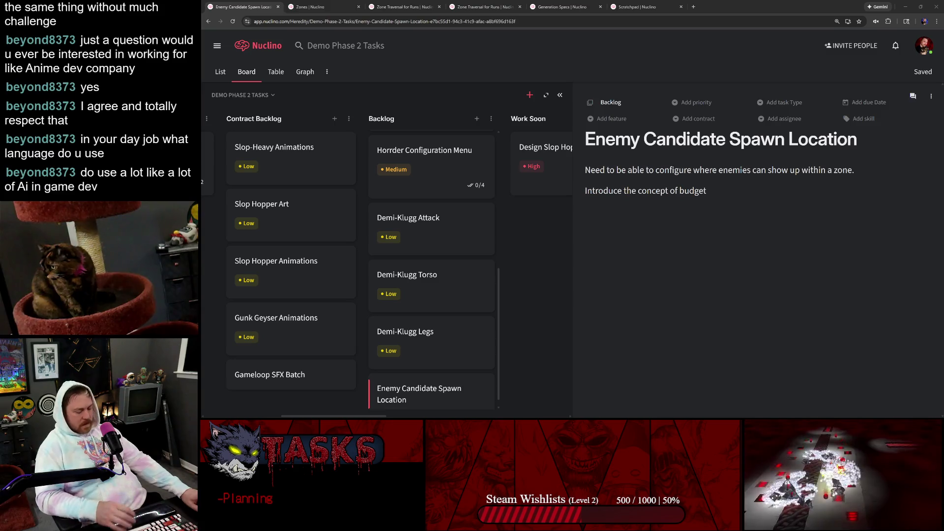
Launch Snipping Tool from search and capture a new snip of the Lifetime Wishlist Actions chart
key(super)
text(snip)
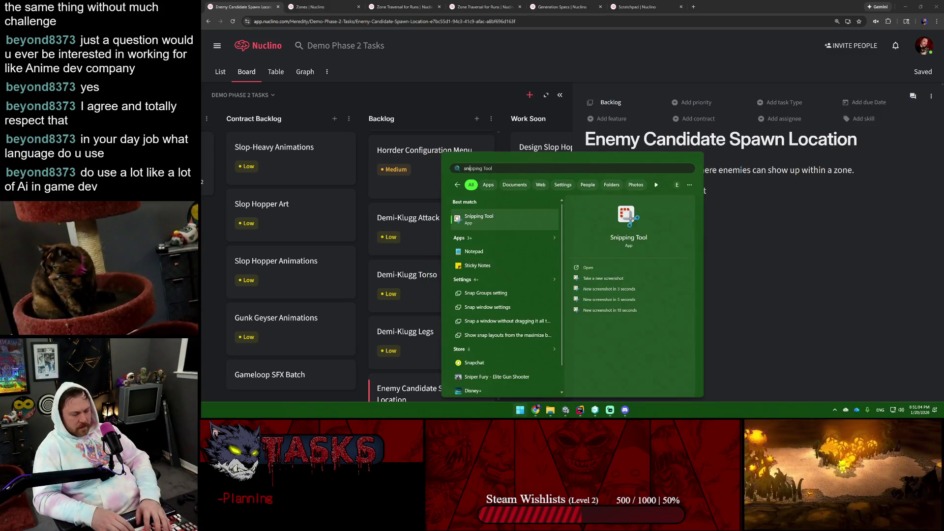
key(Return)
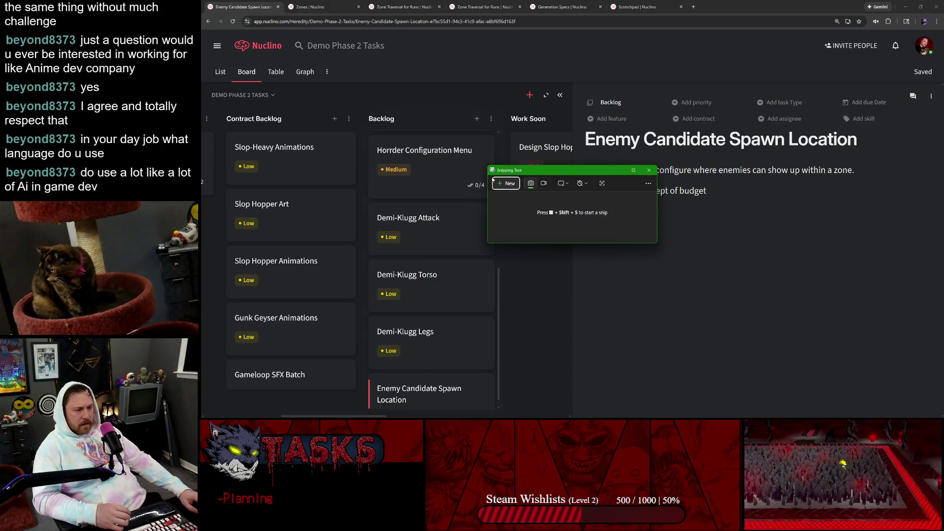
click(509, 184)
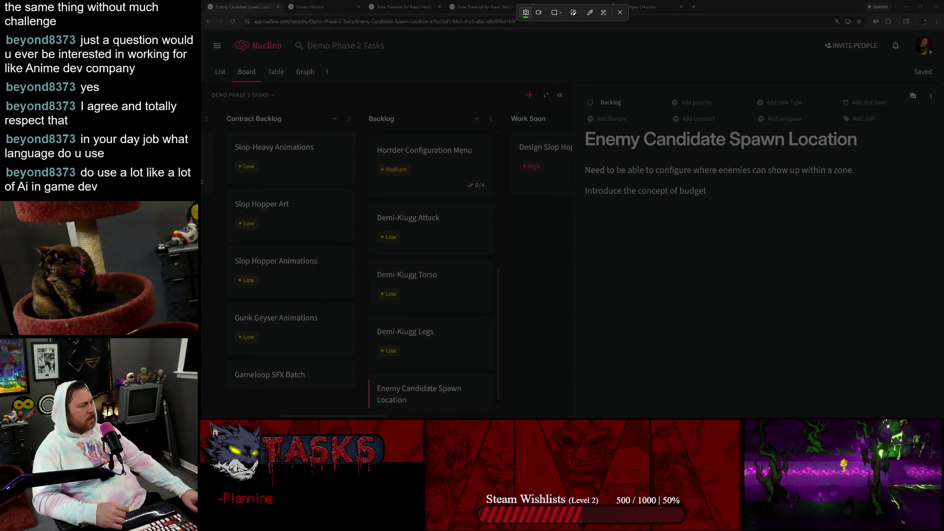
click(526, 13)
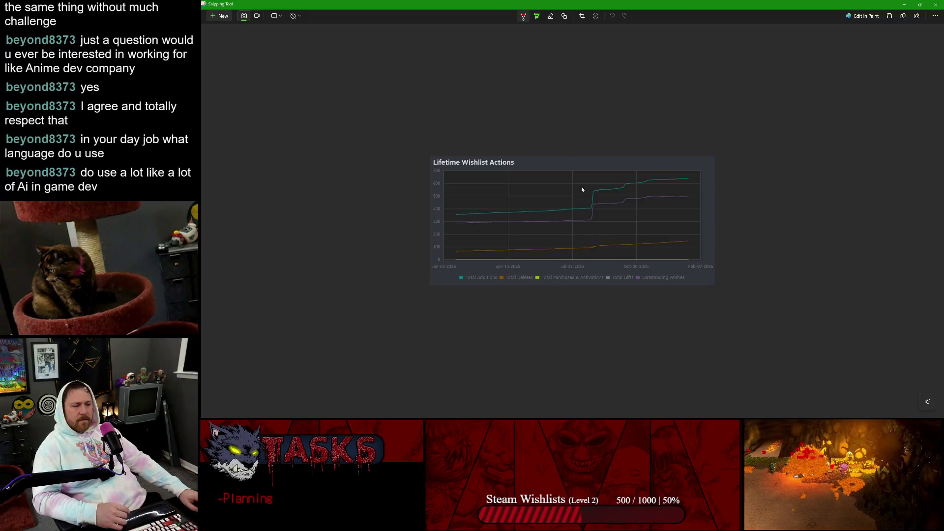
scroll(569, 214, up, 4)
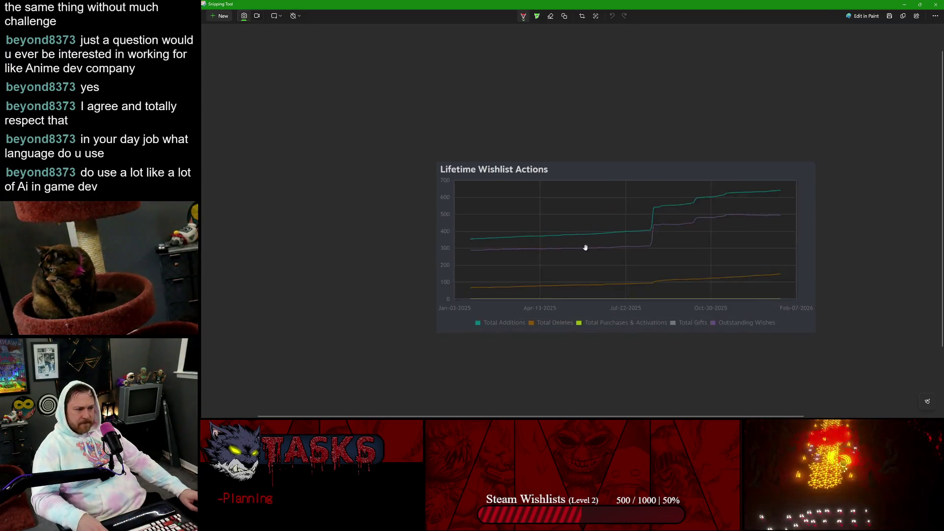
scroll(570, 214, up, 4)
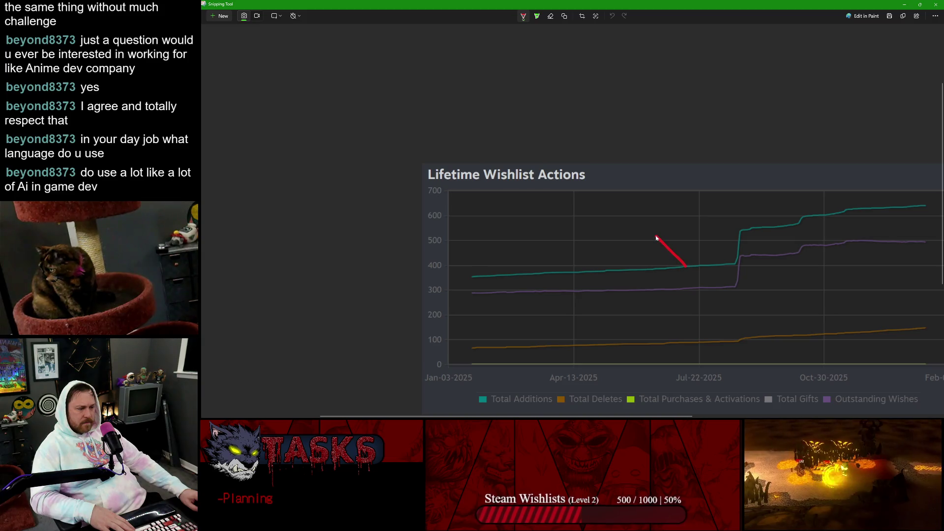
Undo the red pen stroke on the snip, briefly checking the Nuclino board and returning
key(ctrl+z)
scroll(688, 264, down, 2)
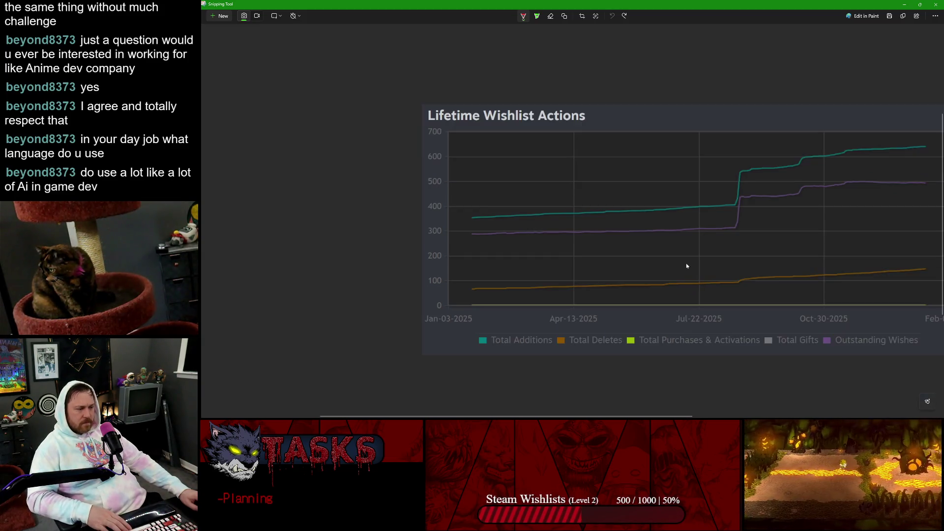
scroll(688, 264, down, 3)
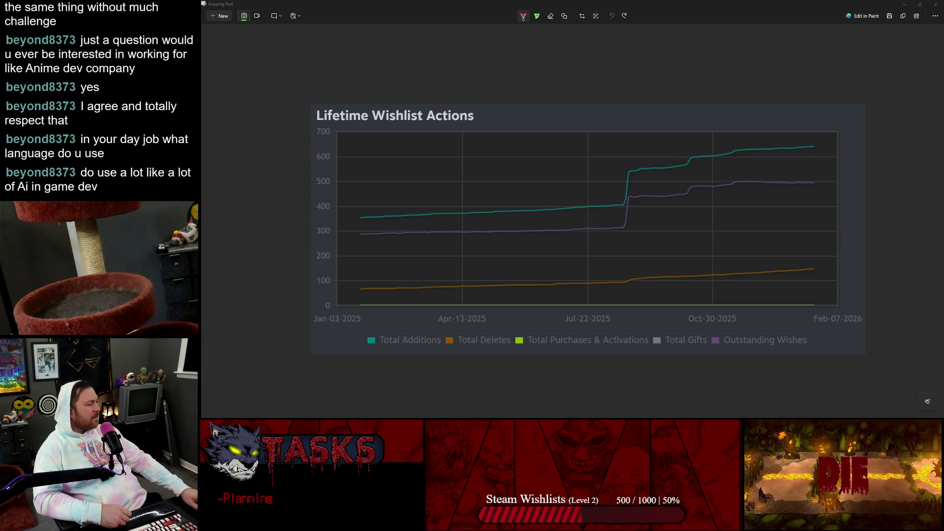
key(alt+Tab)
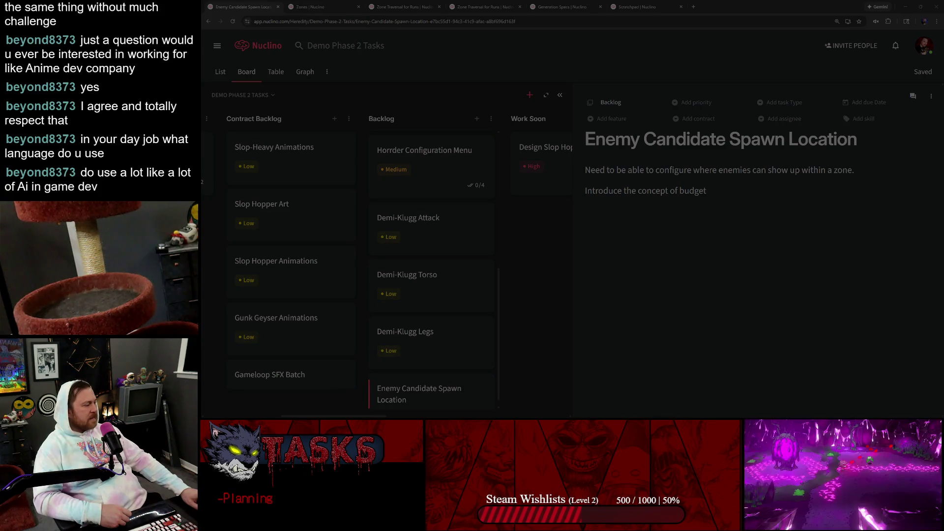
key(alt+Tab)
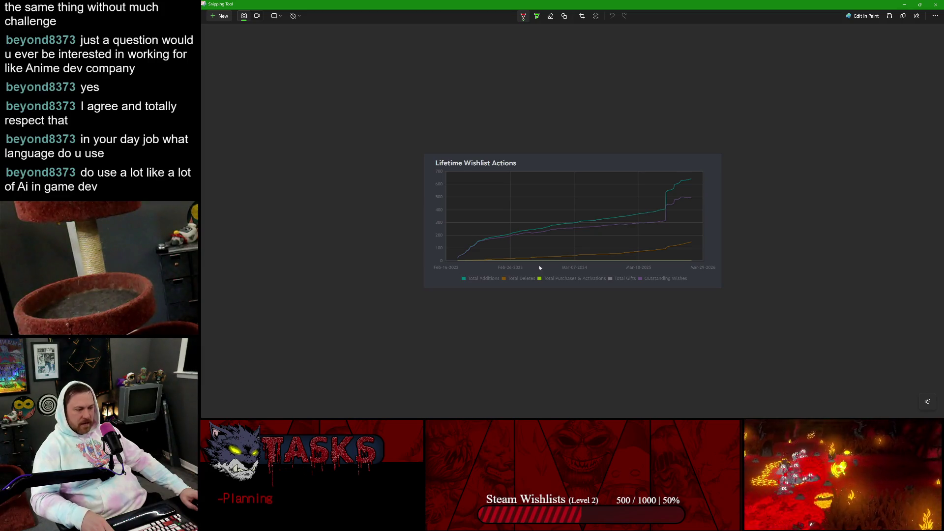
scroll(576, 236, up, 3)
scroll(597, 289, up, 3)
scroll(593, 284, right, 3)
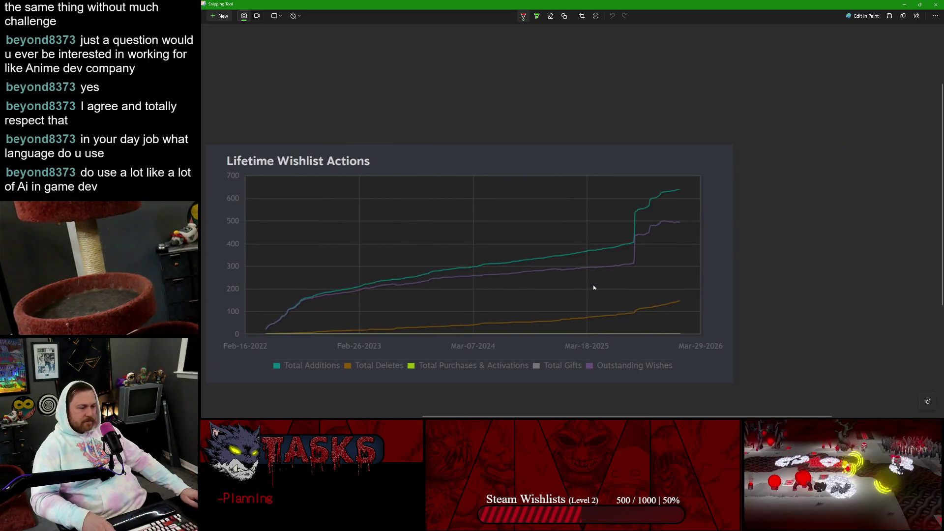
scroll(593, 285, left, 1)
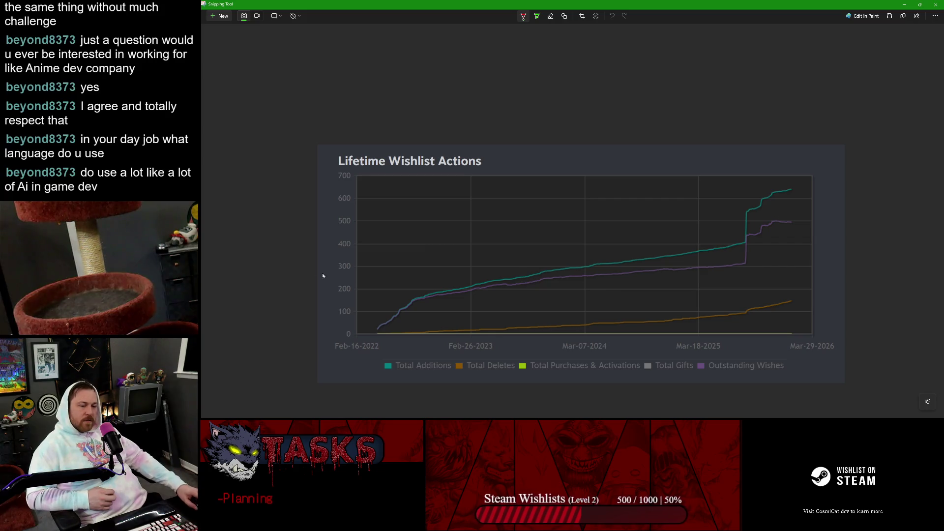
scroll(550, 291, up, 2)
scroll(615, 315, down, 4)
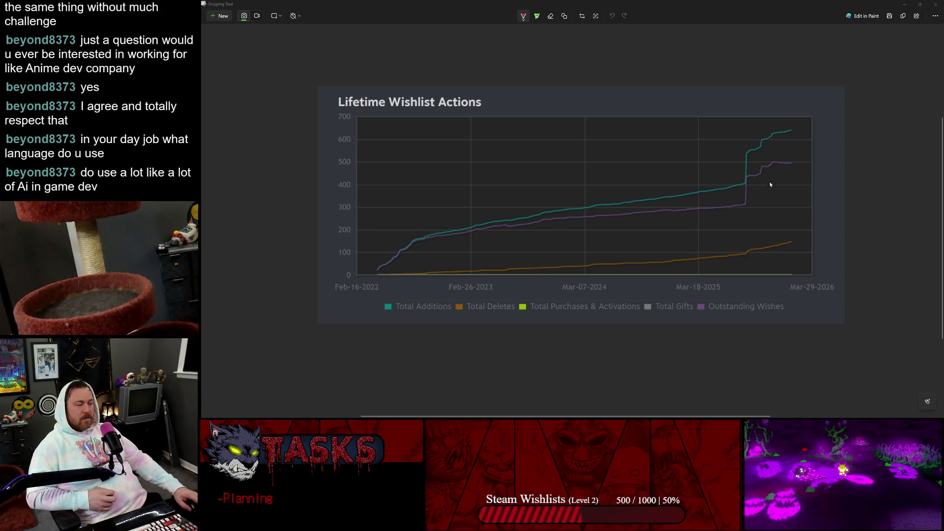
Close Snipping Tool to return to the Nuclino task board
click(936, 6)
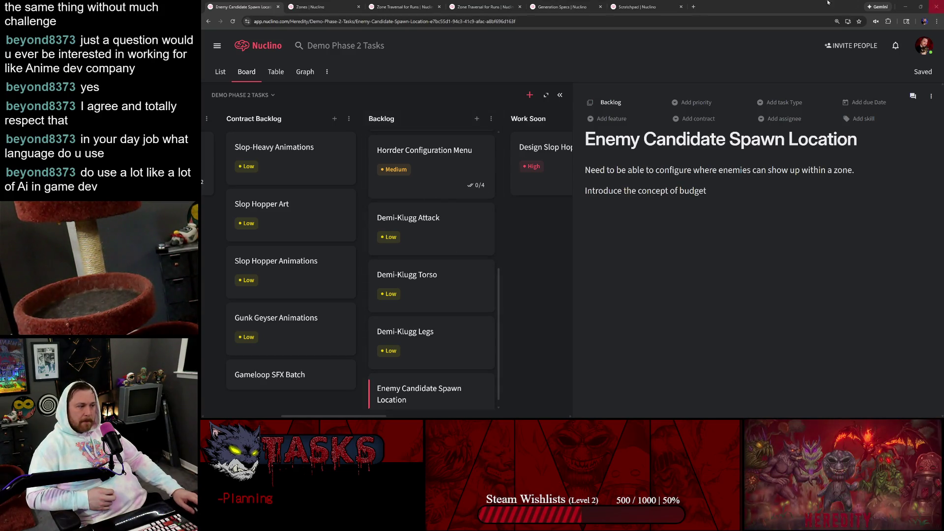
scroll(451, 200, down, 1)
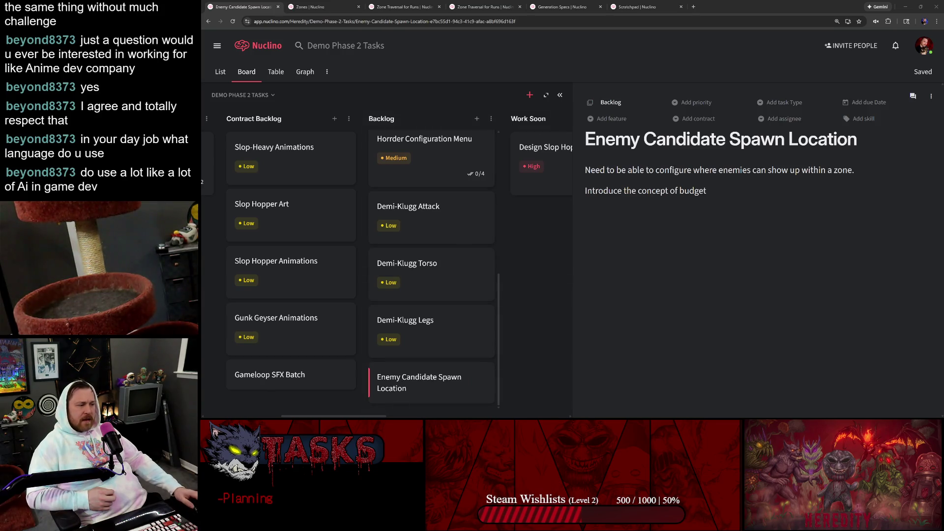